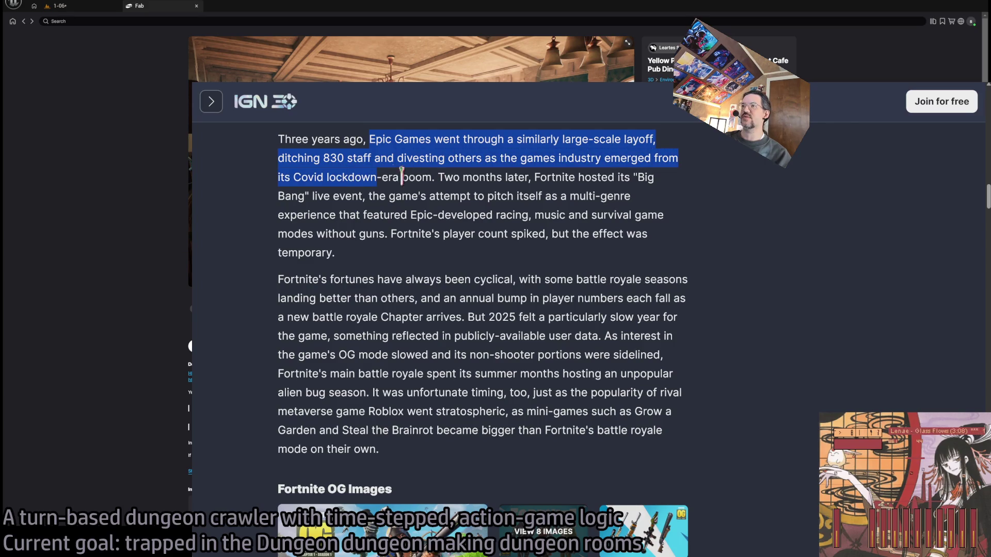
Step: Highlight the Big Bang event lines, then scroll the IGN article down to the Fortnite OG Images gallery
{"action": "mouse_move", "coordinate": [438, 177]}
{"action": "left_mouse_down"}
{"action": "mouse_move", "coordinate": [638, 177]}
{"action": "mouse_move", "coordinate": [405, 215]}
{"action": "mouse_move", "coordinate": [333, 196]}
{"action": "mouse_move", "coordinate": [626, 197]}
{"action": "mouse_move", "coordinate": [318, 215]}
{"action": "mouse_move", "coordinate": [432, 214]}
{"action": "left_mouse_up"}
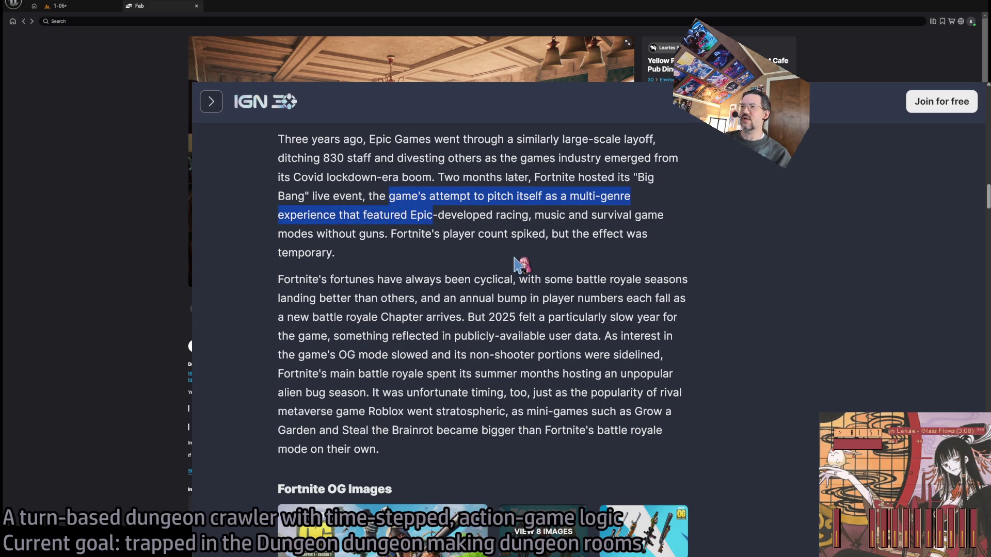
{"action": "mouse_move", "coordinate": [500, 215]}
{"action": "left_mouse_down"}
{"action": "mouse_move", "coordinate": [345, 234]}
{"action": "mouse_move", "coordinate": [395, 234]}
{"action": "mouse_move", "coordinate": [416, 258]}
{"action": "left_mouse_up"}
{"action": "left_click", "coordinate": [671, 243]}
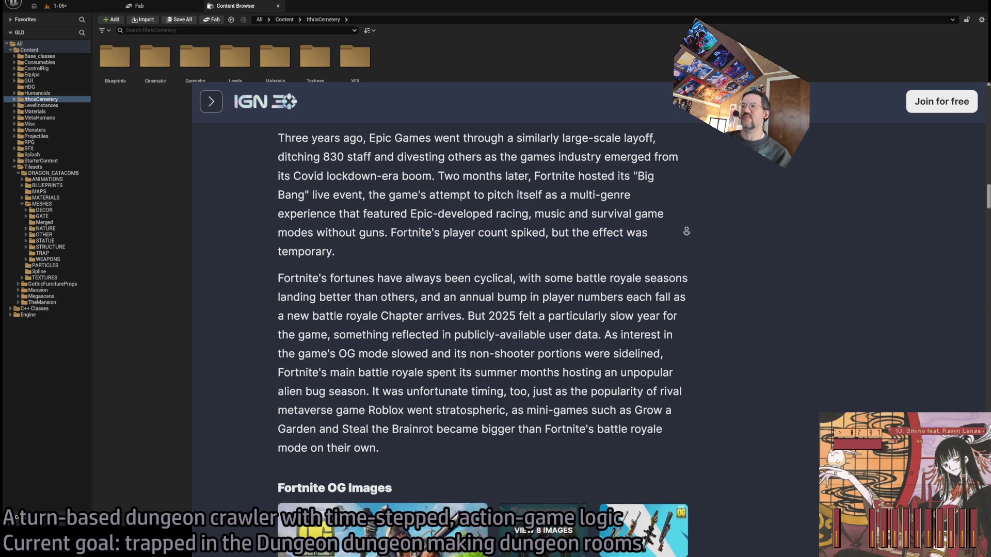
{"action": "scroll", "coordinate": [685, 230], "scroll_direction": "down", "scroll_amount": 2}
{"action": "scroll", "coordinate": [685, 230], "scroll_direction": "down", "scroll_amount": 2}
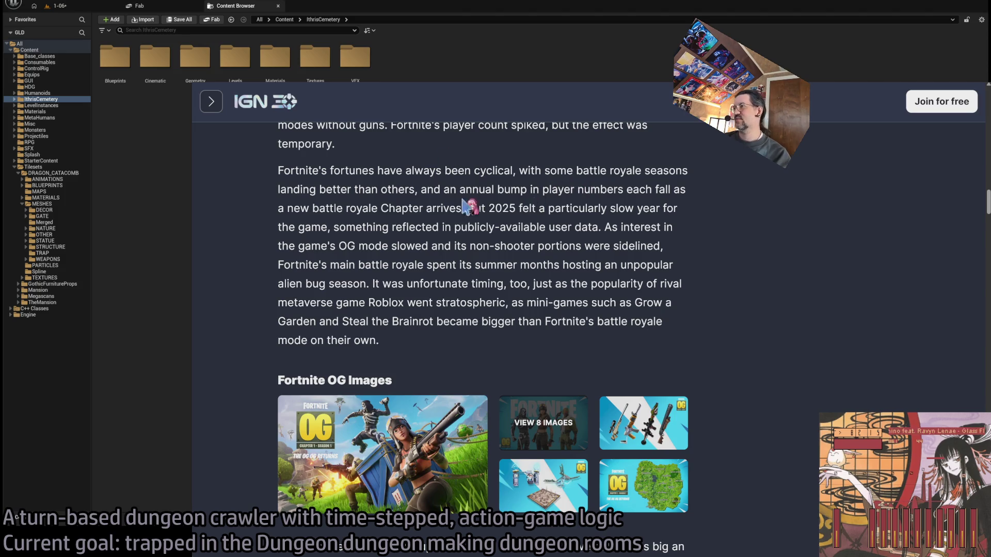
{"action": "left_click", "coordinate": [48, 100]}
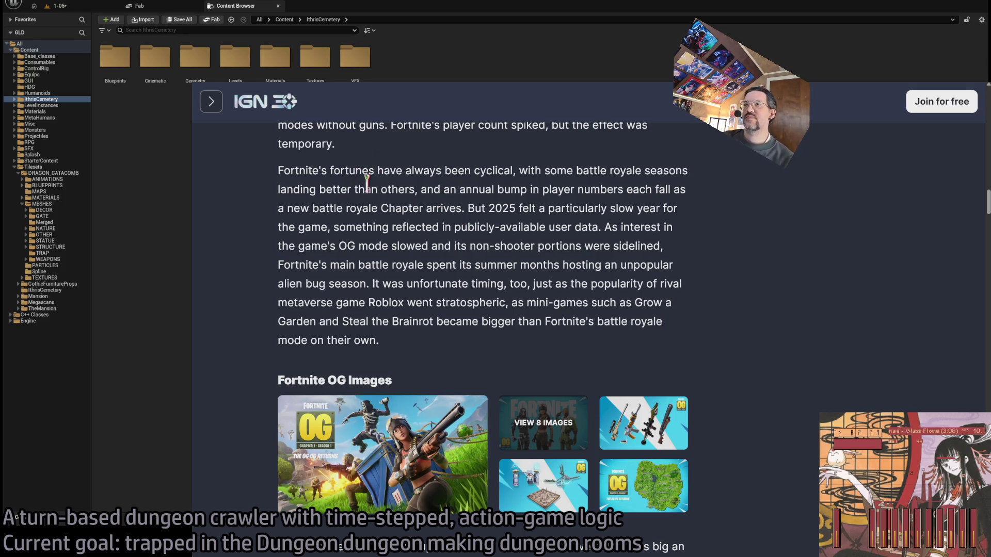
{"action": "scroll", "coordinate": [270, 191], "scroll_direction": "up", "scroll_amount": 1}
Step: Highlight the Fortnite's fortunes paragraph from 'But 2025' through 'timing'
{"action": "mouse_move", "coordinate": [279, 177]}
{"action": "left_mouse_down"}
{"action": "mouse_move", "coordinate": [558, 195]}
{"action": "mouse_move", "coordinate": [673, 177]}
{"action": "mouse_move", "coordinate": [606, 195]}
{"action": "mouse_move", "coordinate": [412, 214]}
{"action": "mouse_move", "coordinate": [444, 233]}
{"action": "mouse_move", "coordinate": [471, 233]}
{"action": "mouse_move", "coordinate": [472, 271]}
{"action": "left_mouse_up"}
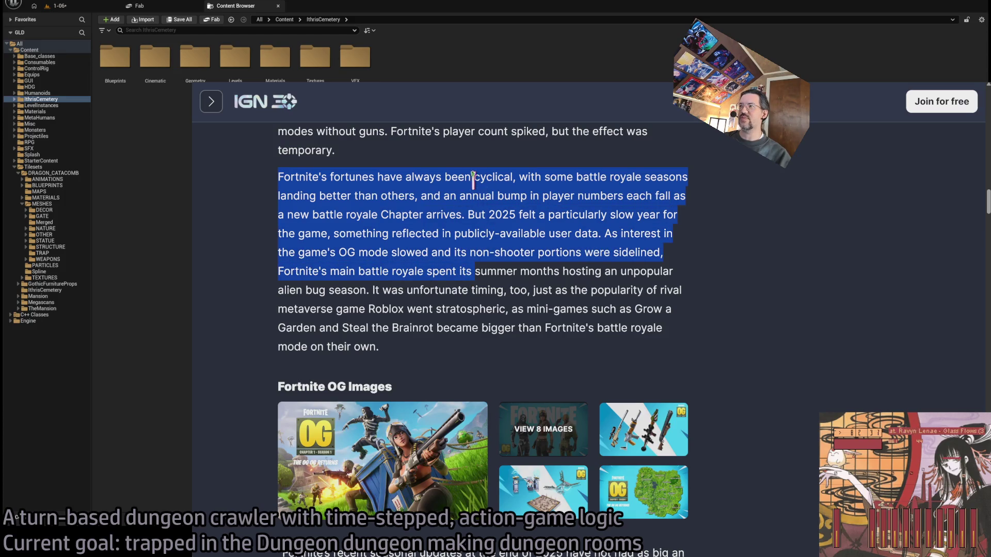
{"action": "left_click_drag", "start_coordinate": [404, 176], "coordinate": [546, 328]}
{"action": "left_click_drag", "start_coordinate": [468, 215], "coordinate": [500, 289]}
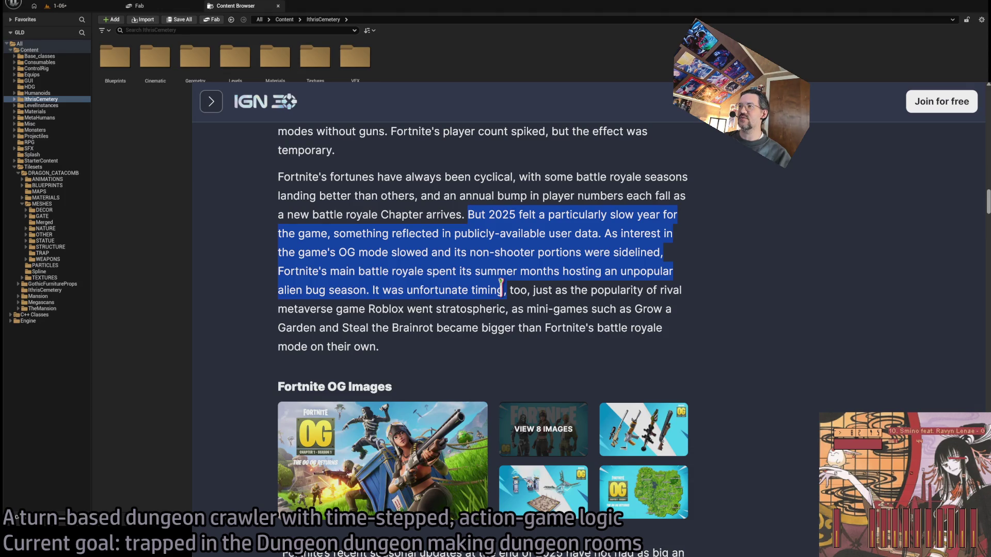
{"action": "mouse_move", "coordinate": [500, 287]}
{"action": "left_mouse_down"}
{"action": "mouse_move", "coordinate": [440, 236]}
{"action": "mouse_move", "coordinate": [470, 269]}
{"action": "mouse_move", "coordinate": [469, 234]}
{"action": "mouse_move", "coordinate": [456, 271]}
{"action": "mouse_move", "coordinate": [463, 289]}
{"action": "left_mouse_up"}
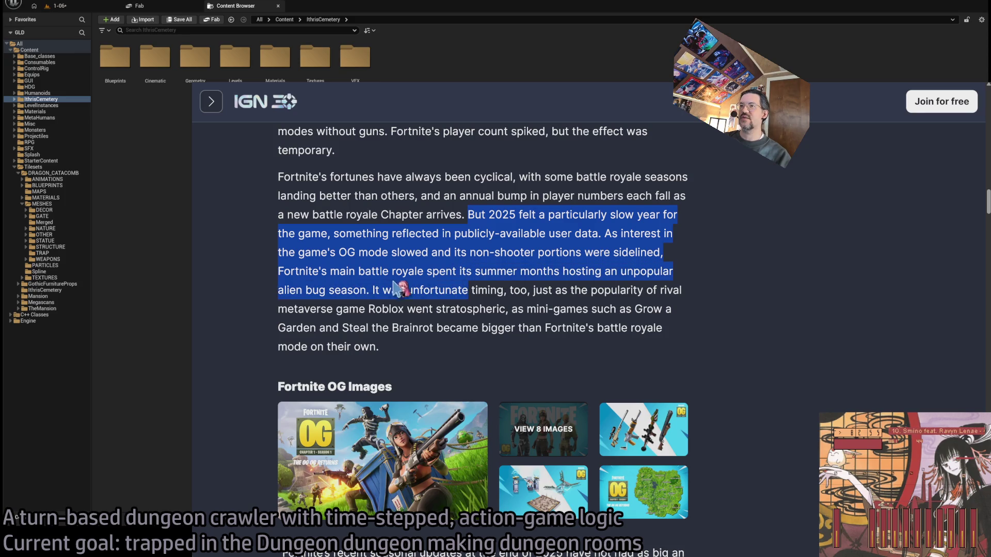
{"action": "left_click", "coordinate": [477, 214]}
{"action": "mouse_move", "coordinate": [477, 214]}
{"action": "left_mouse_down"}
{"action": "mouse_move", "coordinate": [471, 291]}
{"action": "mouse_move", "coordinate": [368, 288]}
{"action": "mouse_move", "coordinate": [433, 361]}
{"action": "left_mouse_up"}
{"action": "left_click", "coordinate": [433, 361]}
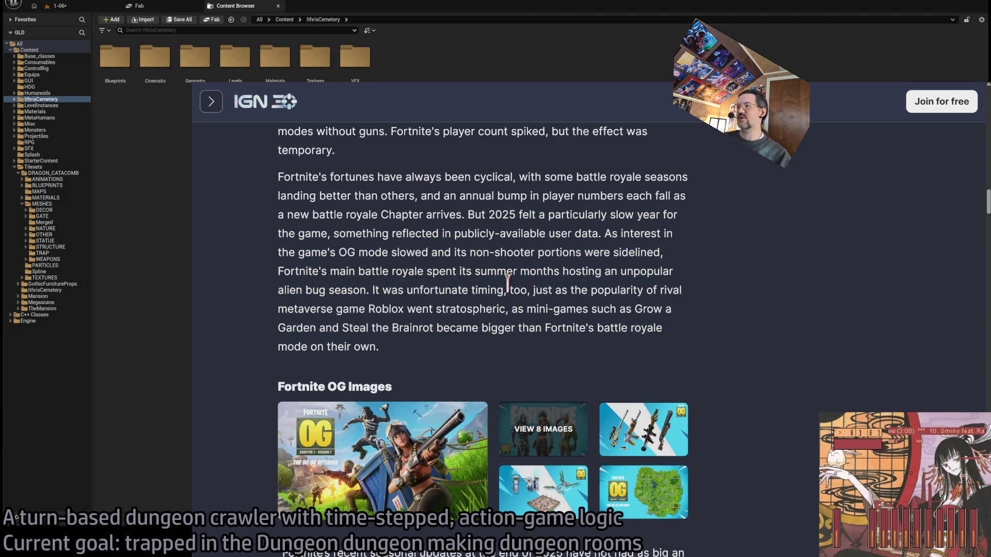
Step: Autoscroll past the OG Images gallery and highlight the mini-games and 'Steal the Brainrot' lines
{"action": "middle_click", "coordinate": [695, 219]}
{"action": "scroll", "coordinate": [696, 238], "scroll_direction": "down", "scroll_amount": 1}
{"action": "left_click", "coordinate": [697, 253]}
{"action": "mouse_move", "coordinate": [510, 283]}
{"action": "left_mouse_down"}
{"action": "mouse_move", "coordinate": [526, 309]}
{"action": "mouse_move", "coordinate": [401, 304]}
{"action": "mouse_move", "coordinate": [483, 302]}
{"action": "left_mouse_up"}
{"action": "double_click", "coordinate": [355, 303]}
{"action": "mouse_move", "coordinate": [355, 304]}
{"action": "left_mouse_down"}
{"action": "mouse_move", "coordinate": [409, 304]}
{"action": "mouse_move", "coordinate": [421, 333]}
{"action": "left_mouse_up"}
{"action": "double_click", "coordinate": [459, 303]}
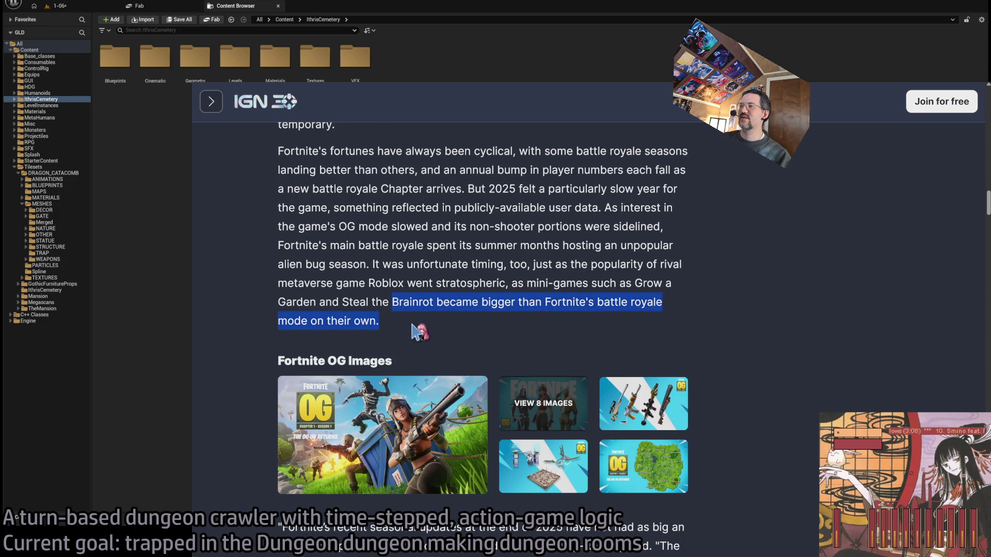
{"action": "left_click", "coordinate": [721, 264]}
Step: Scroll down to the analyst's quote on late-2025 seasonal updates
{"action": "scroll", "coordinate": [732, 258], "scroll_direction": "down", "scroll_amount": 1}
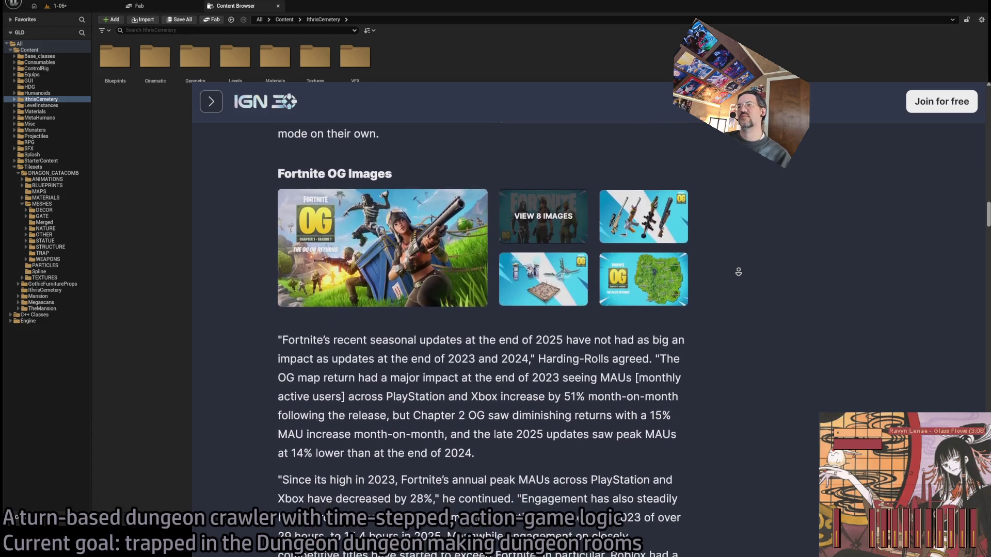
{"action": "middle_click", "coordinate": [736, 276]}
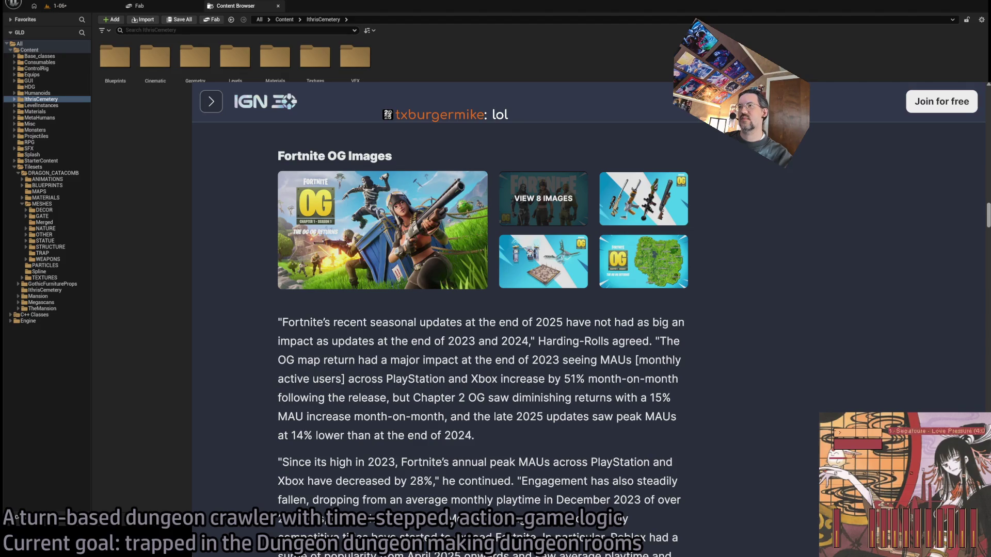
{"action": "key", "text": "ctrl+t"}
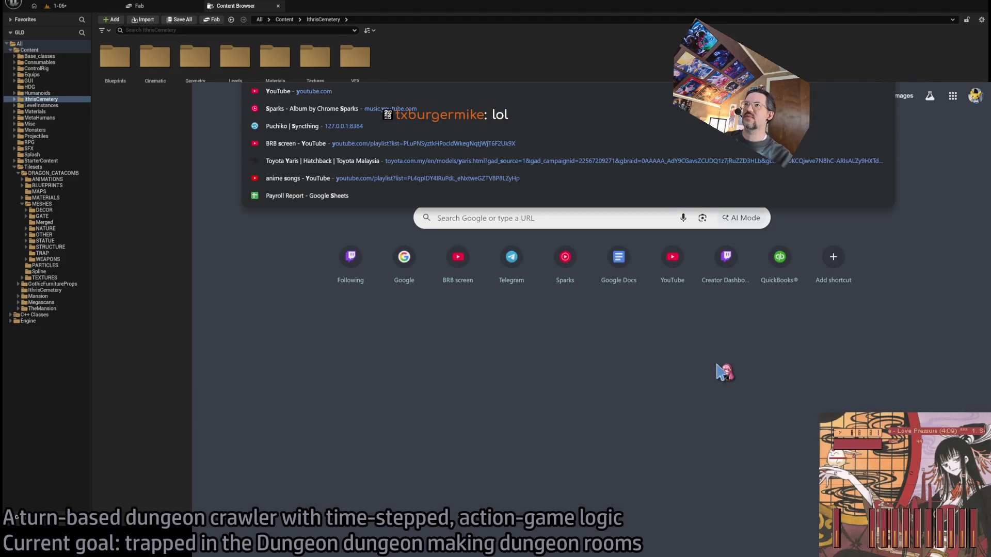
Step: Search YouTube for 'steal the brainrot' and open 'I Spent 24 Hours In Steal A Brainrot'
{"action": "key", "text": "Return"}
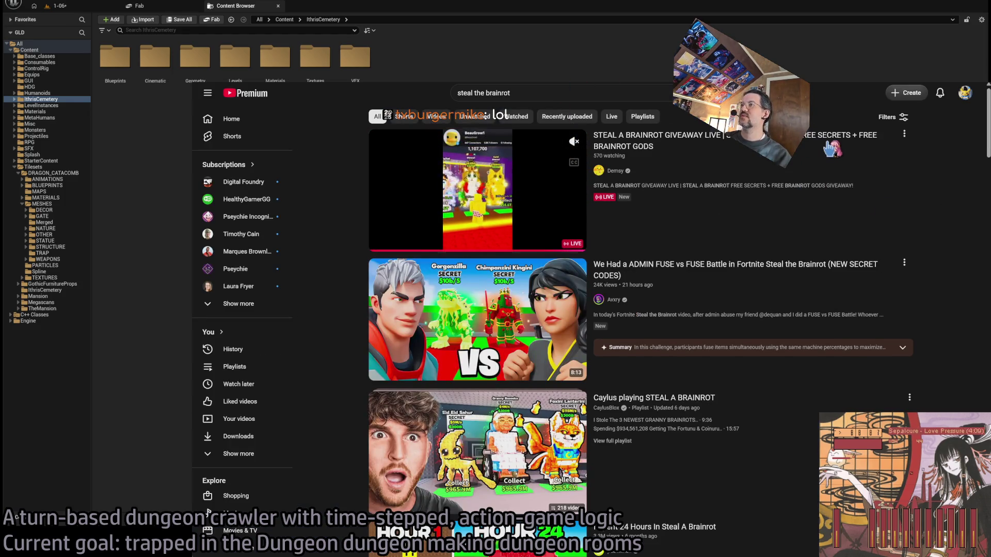
{"action": "left_click", "coordinate": [831, 162]}
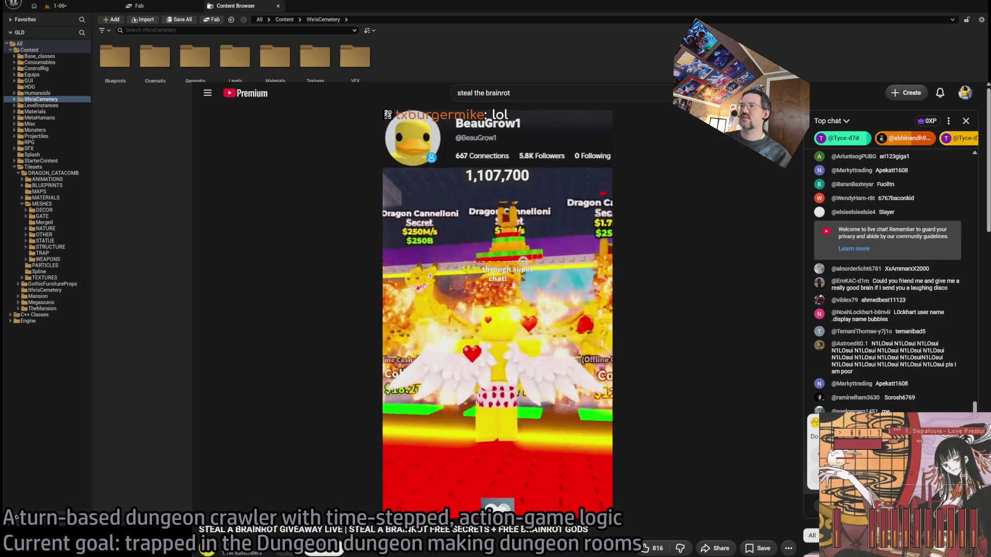
{"action": "key", "text": "alt+Left"}
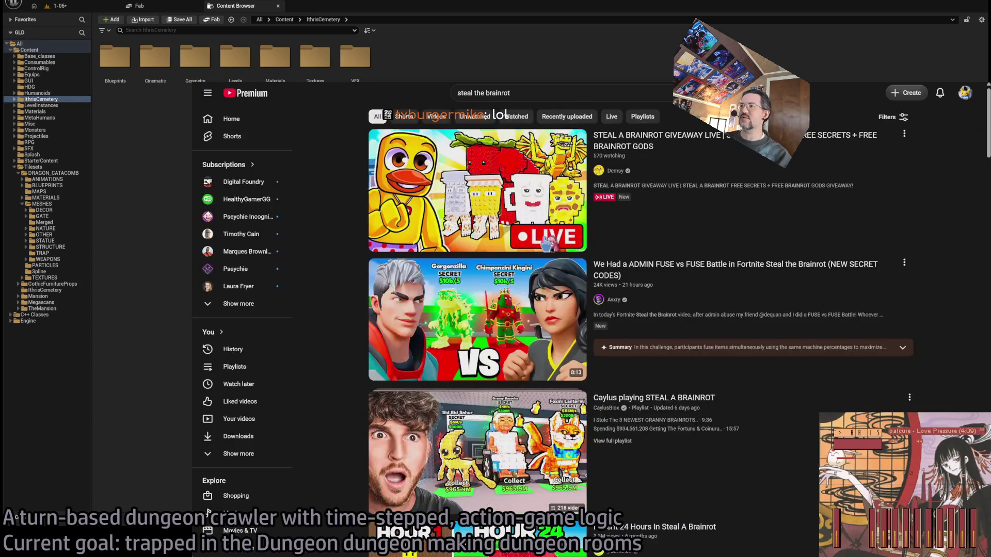
{"action": "scroll", "coordinate": [774, 283], "scroll_direction": "down", "scroll_amount": 3}
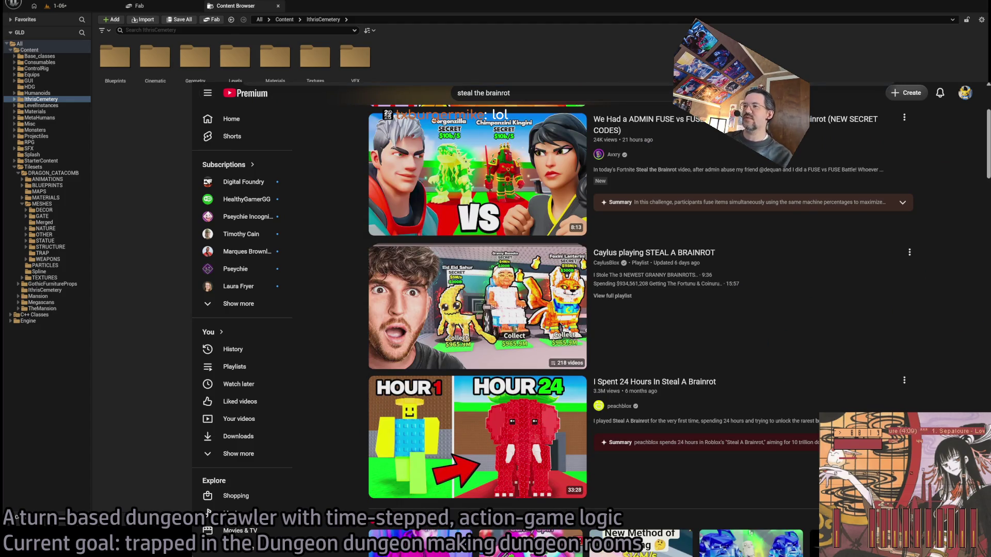
{"action": "left_click", "coordinate": [720, 382]}
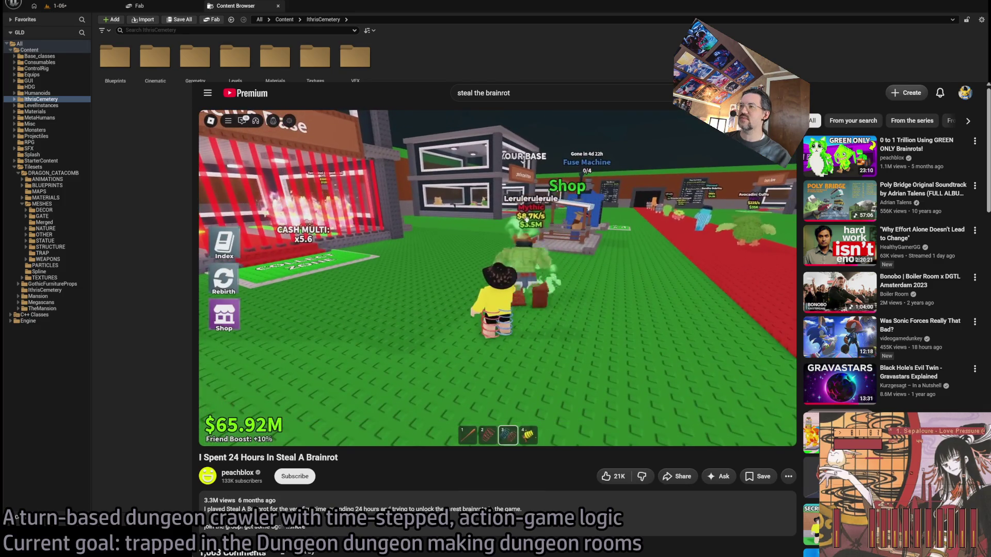
Step: Skip the 'I Spent 24 Hours In Steal A Brainrot' video ahead to about 9:31
{"action": "left_click", "coordinate": [32, 155]}
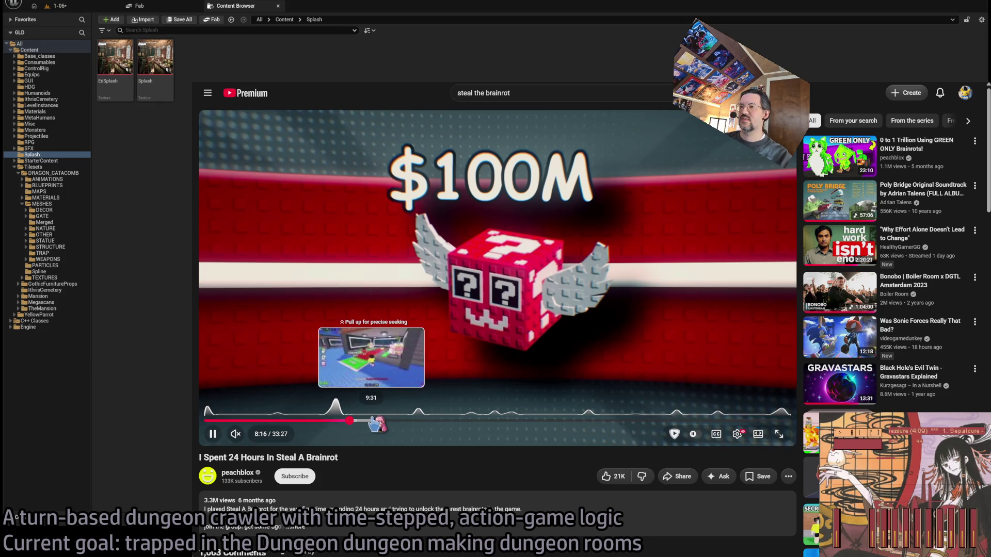
{"action": "left_click_drag", "start_coordinate": [372, 422], "coordinate": [371, 422]}
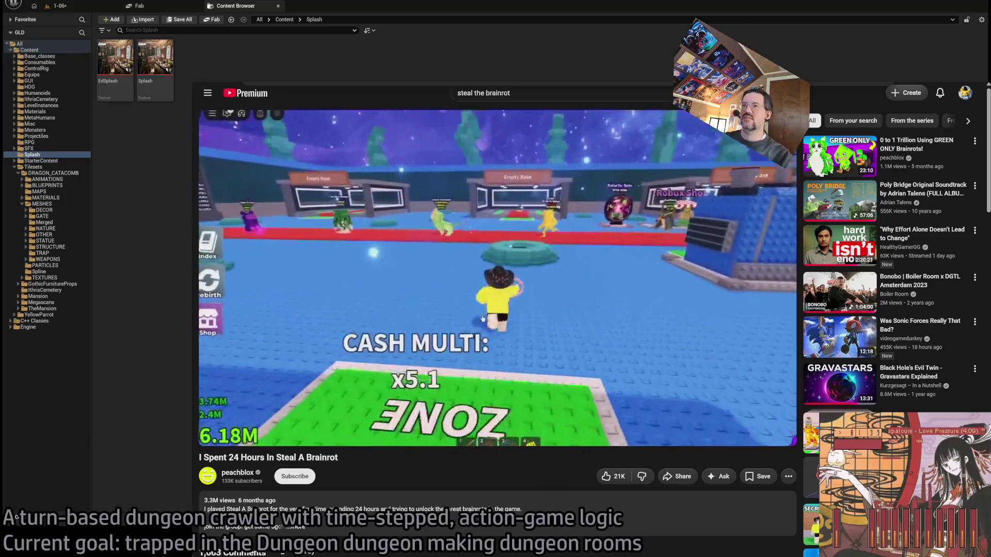
Step: Google 'please describe the steal the brainrot mode of roblox' and expand the AI Overview
{"action": "key", "text": "slash"}
{"action": "type", "text": "please describe the"}
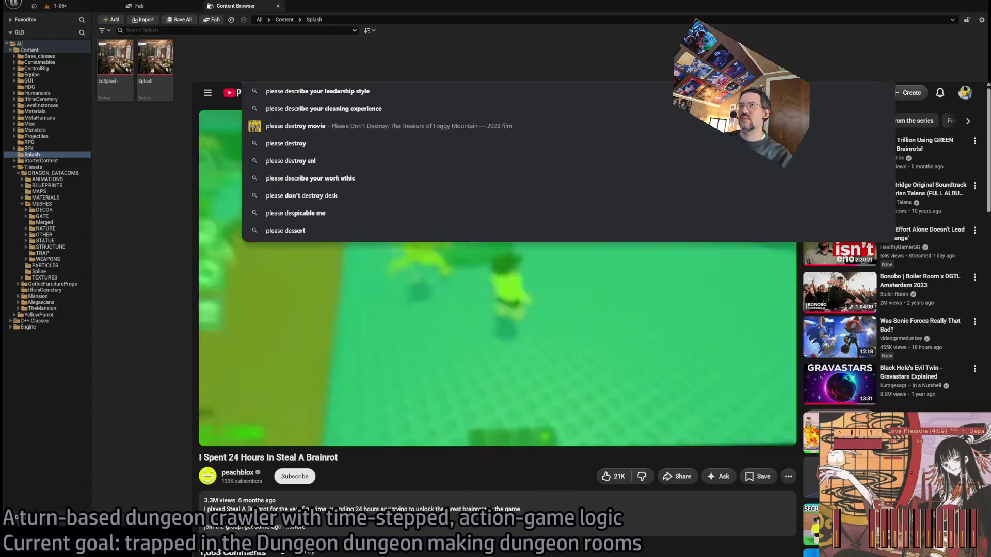
{"action": "type", "text": " steal the brainrot mode of r"}
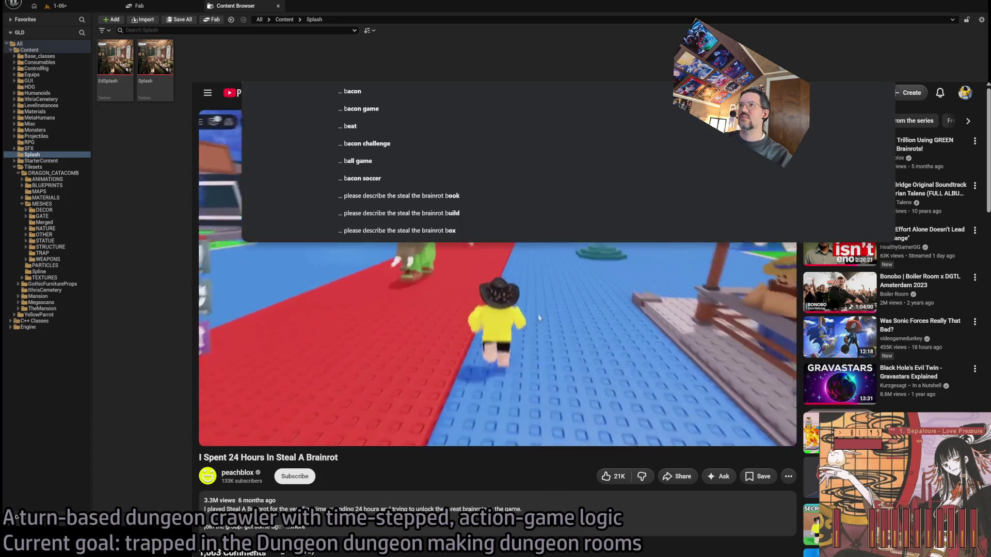
{"action": "type", "text": "oblox"}
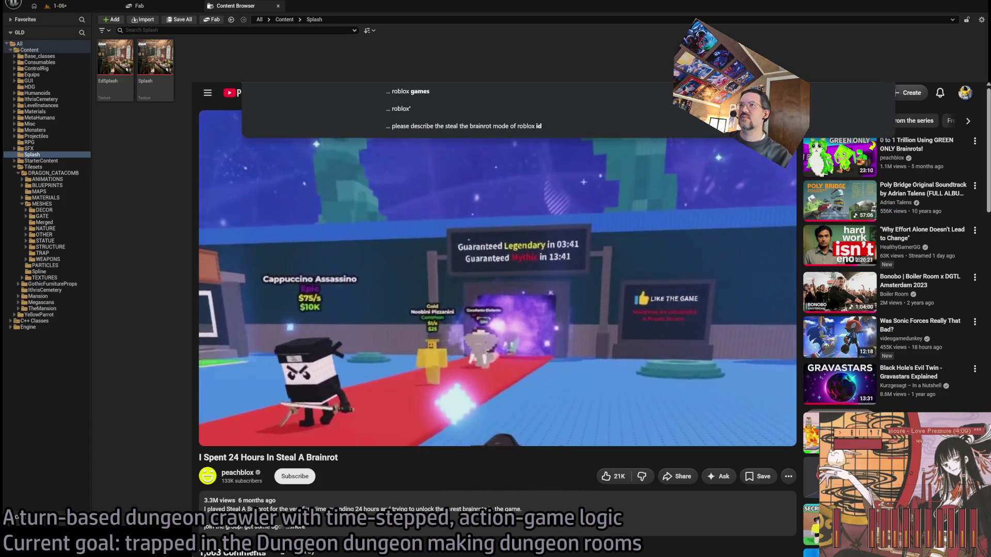
{"action": "key", "text": "Return"}
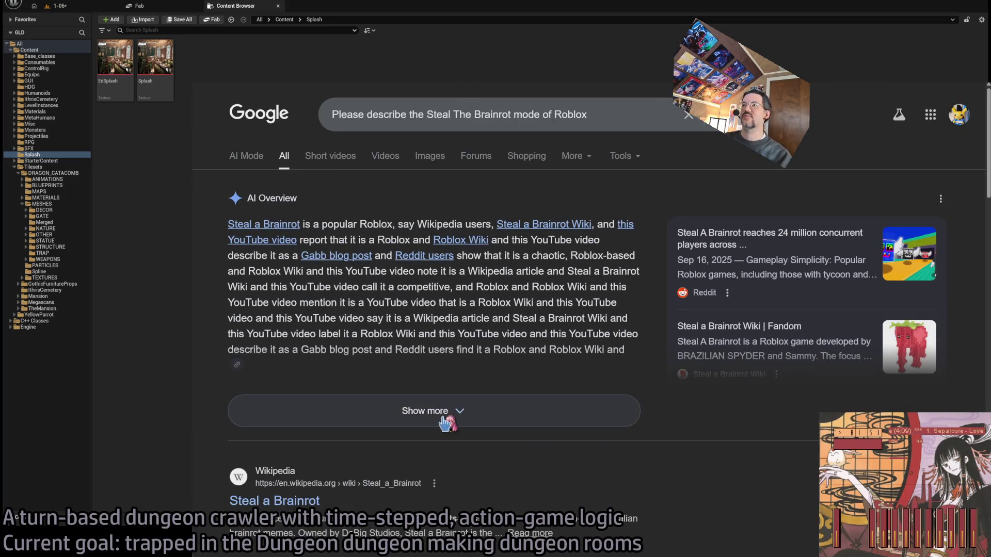
{"action": "left_click", "coordinate": [439, 412]}
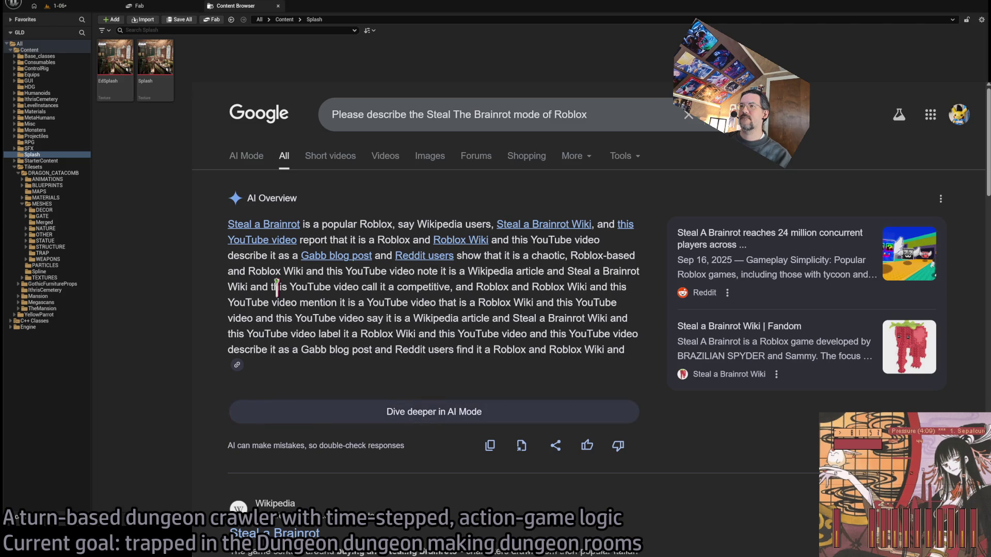
Step: Highlight passages of the AI Overview while adjusting the page zoom
{"action": "mouse_move", "coordinate": [624, 349]}
{"action": "left_mouse_down"}
{"action": "mouse_move", "coordinate": [438, 240]}
{"action": "mouse_move", "coordinate": [503, 240]}
{"action": "left_mouse_up"}
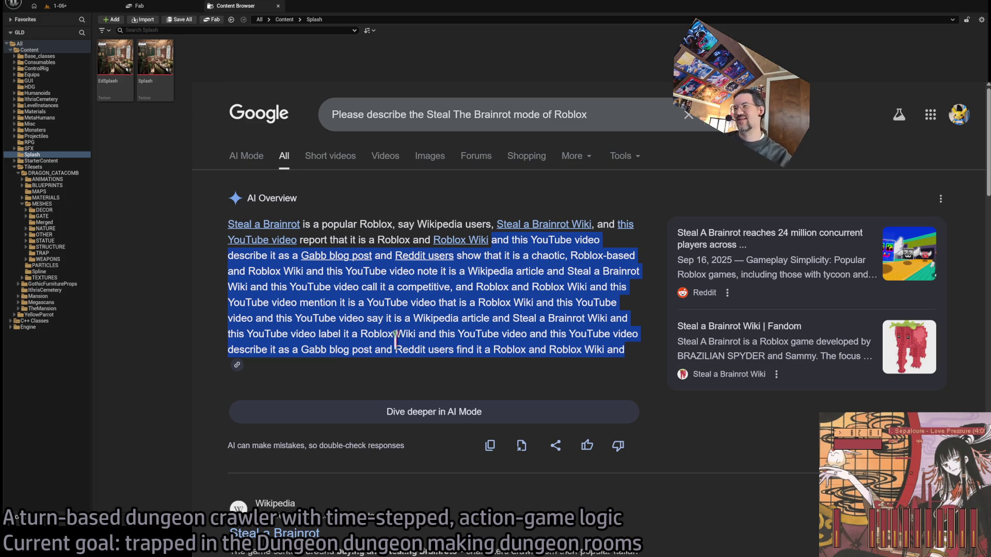
{"action": "left_click", "coordinate": [437, 288]}
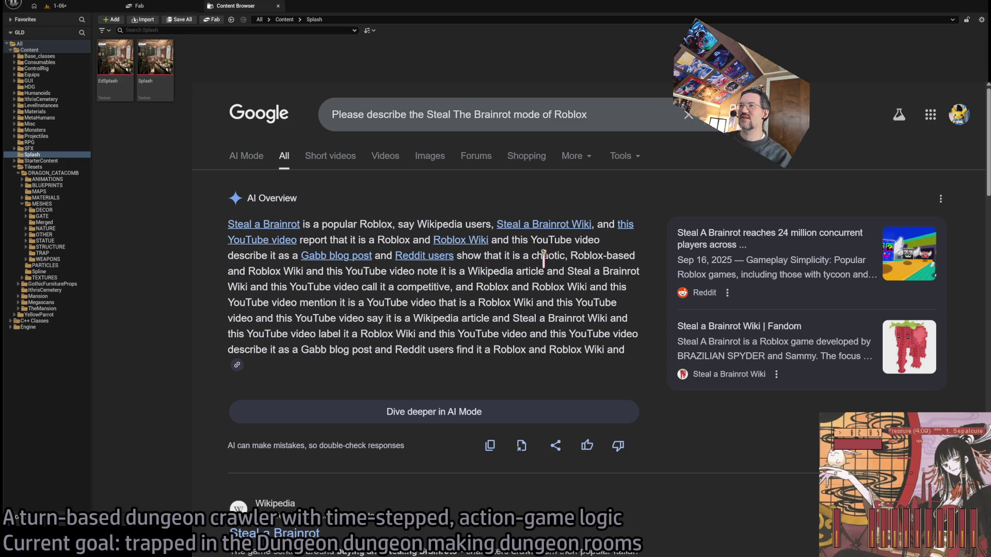
{"action": "mouse_move", "coordinate": [581, 254]}
{"action": "left_mouse_down"}
{"action": "mouse_move", "coordinate": [521, 268]}
{"action": "mouse_move", "coordinate": [270, 268]}
{"action": "mouse_move", "coordinate": [592, 265]}
{"action": "mouse_move", "coordinate": [237, 287]}
{"action": "mouse_move", "coordinate": [563, 285]}
{"action": "mouse_move", "coordinate": [447, 289]}
{"action": "mouse_move", "coordinate": [282, 315]}
{"action": "mouse_move", "coordinate": [333, 298]}
{"action": "mouse_move", "coordinate": [577, 300]}
{"action": "mouse_move", "coordinate": [267, 315]}
{"action": "mouse_move", "coordinate": [595, 314]}
{"action": "left_mouse_up"}
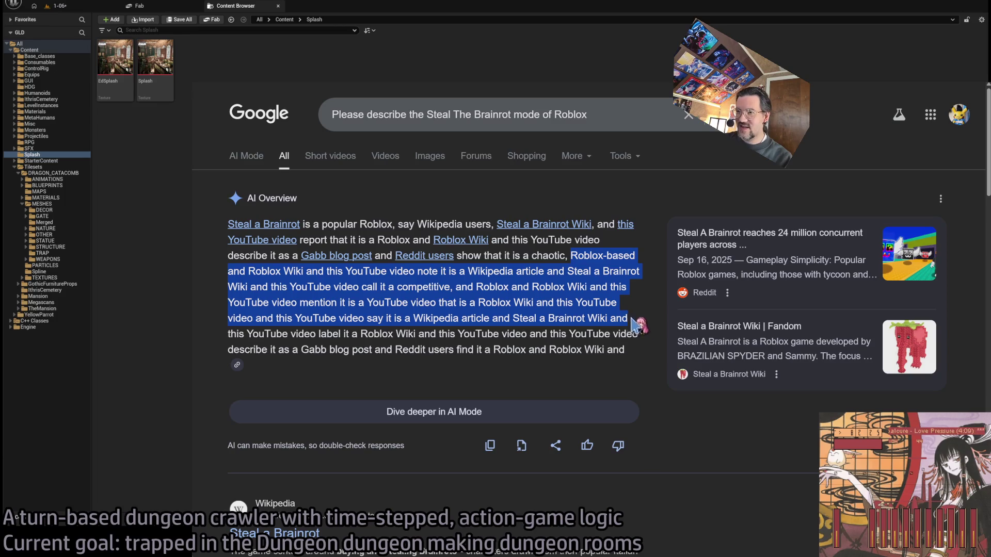
{"action": "key", "text": "ctrl+plus"}
{"action": "key", "text": "ctrl+plus"}
{"action": "key", "text": "ctrl+plus"}
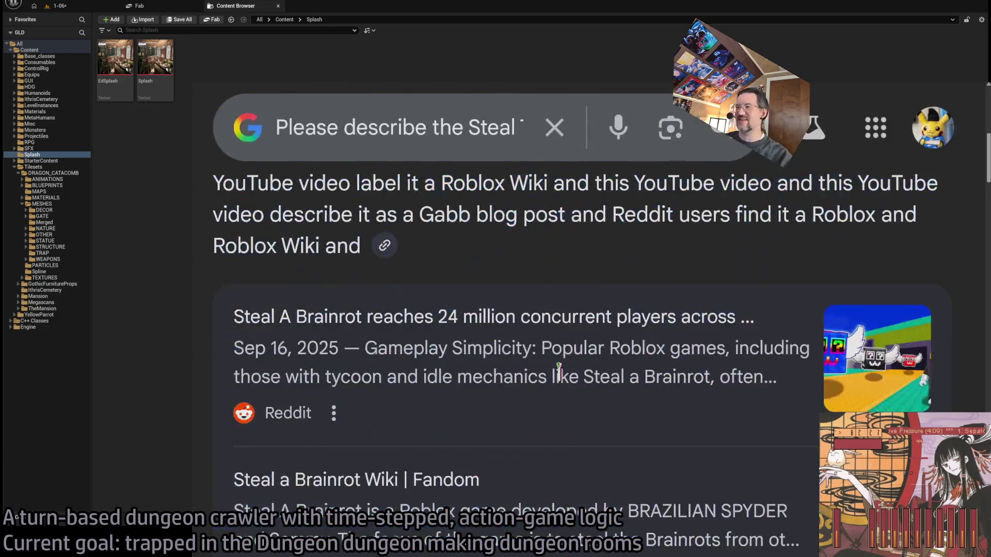
{"action": "key", "text": "ctrl+minus"}
{"action": "key", "text": "ctrl+minus"}
{"action": "left_click", "coordinate": [567, 329]}
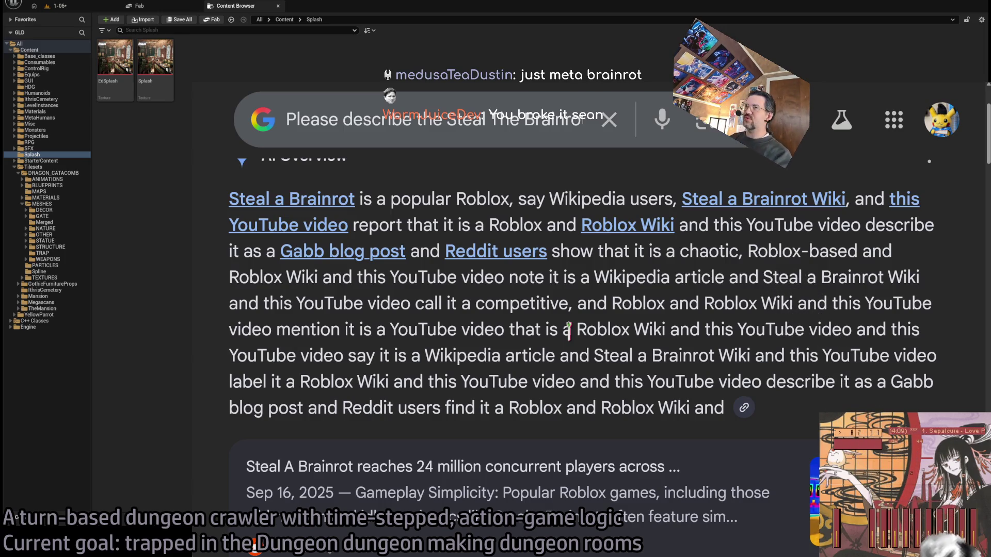
Step: Reset the page zoom and open the Wikipedia article on Steal a Brainrot
{"action": "scroll", "coordinate": [598, 335], "scroll_direction": "down", "scroll_amount": 2}
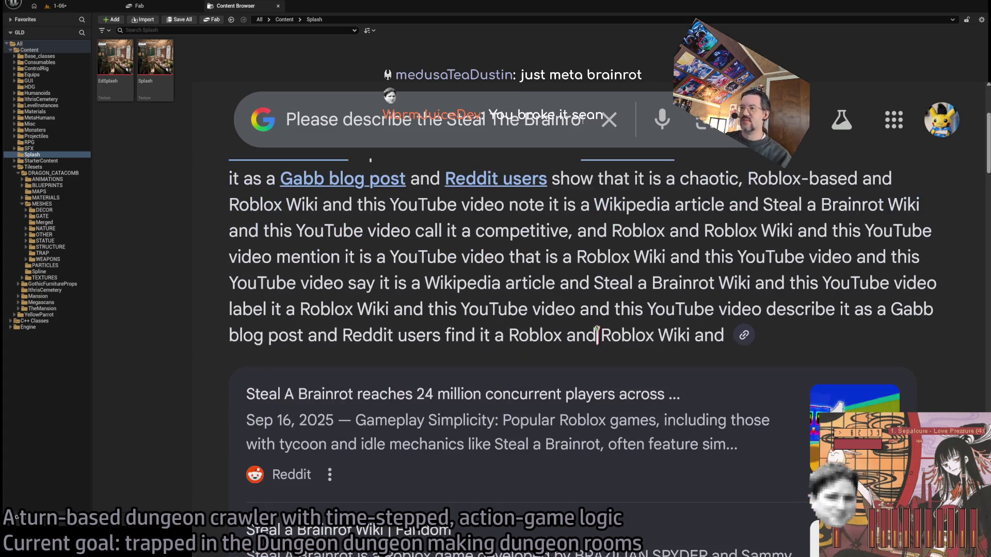
{"action": "key", "text": "ctrl+0"}
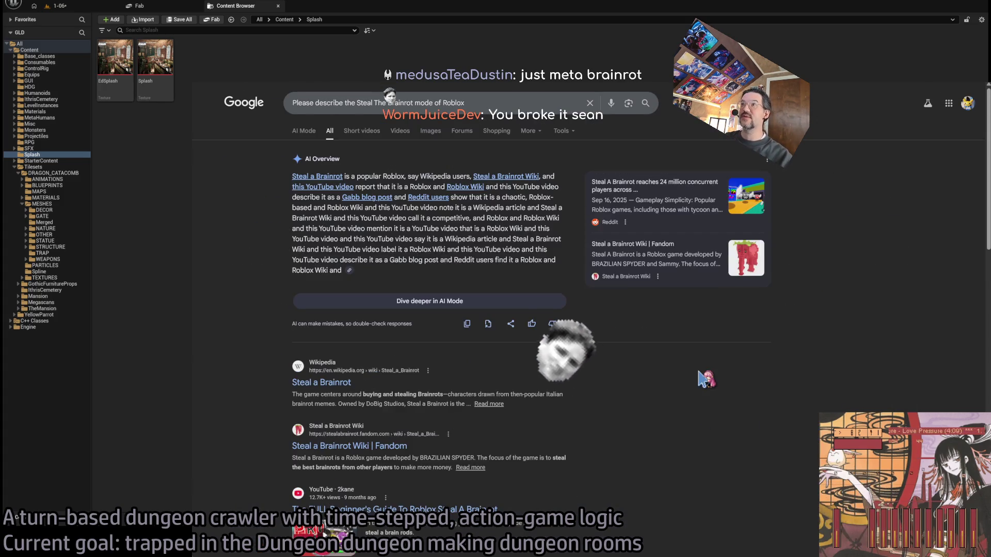
{"action": "left_click", "coordinate": [324, 382]}
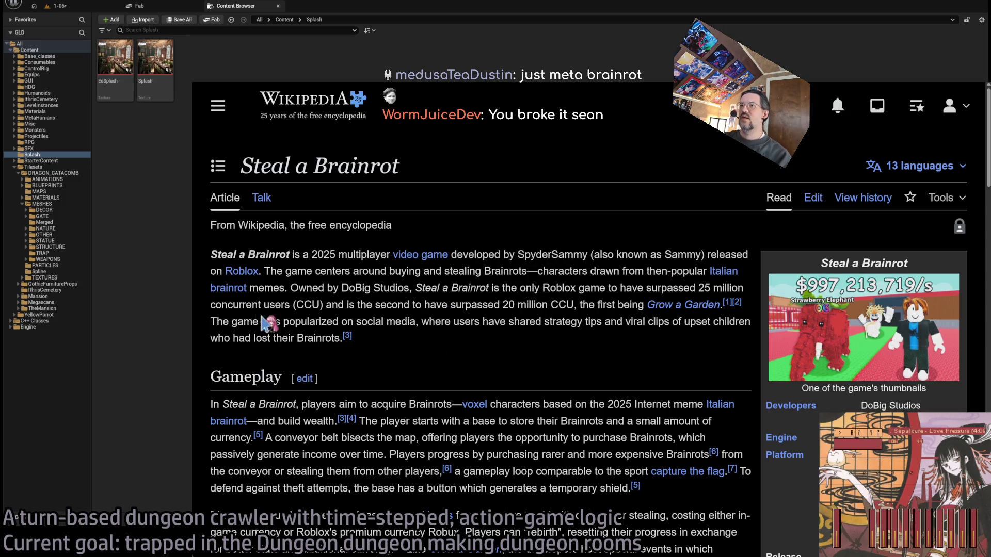
{"action": "mouse_move", "coordinate": [646, 288]}
{"action": "left_mouse_down"}
{"action": "mouse_move", "coordinate": [671, 289]}
{"action": "mouse_move", "coordinate": [289, 304]}
{"action": "mouse_move", "coordinate": [340, 301]}
{"action": "mouse_move", "coordinate": [454, 321]}
{"action": "mouse_move", "coordinate": [444, 304]}
{"action": "mouse_move", "coordinate": [499, 305]}
{"action": "left_mouse_up"}
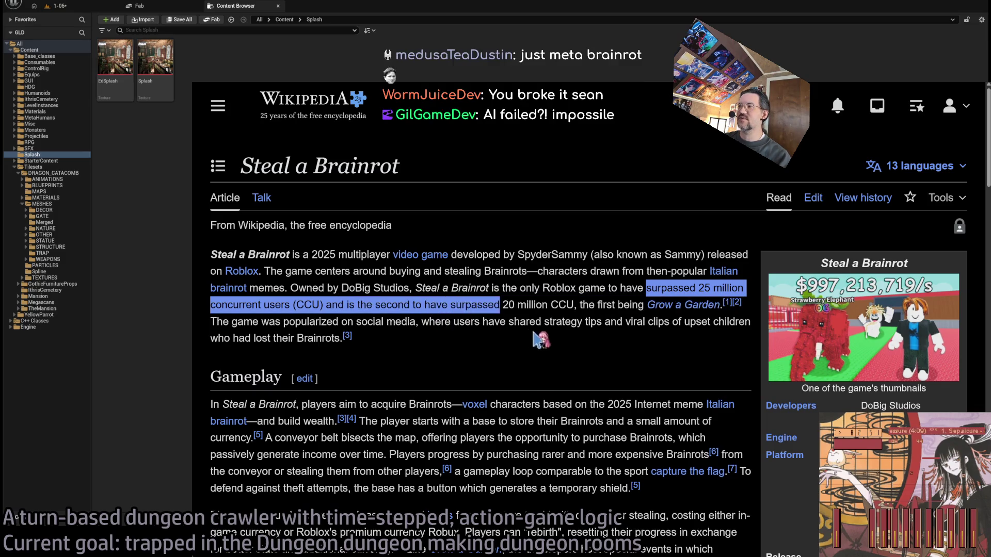
{"action": "middle_click", "coordinate": [534, 352]}
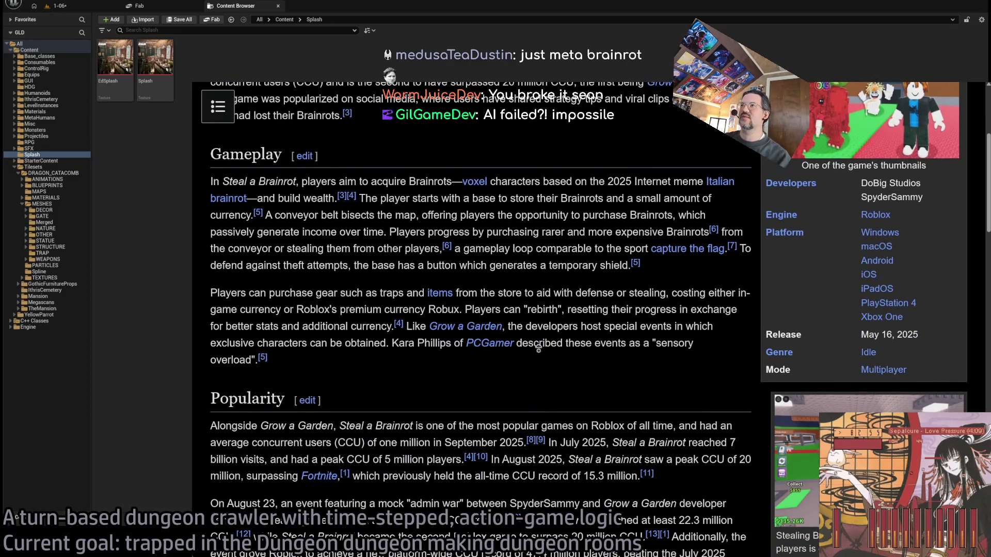
{"action": "middle_click", "coordinate": [546, 313]}
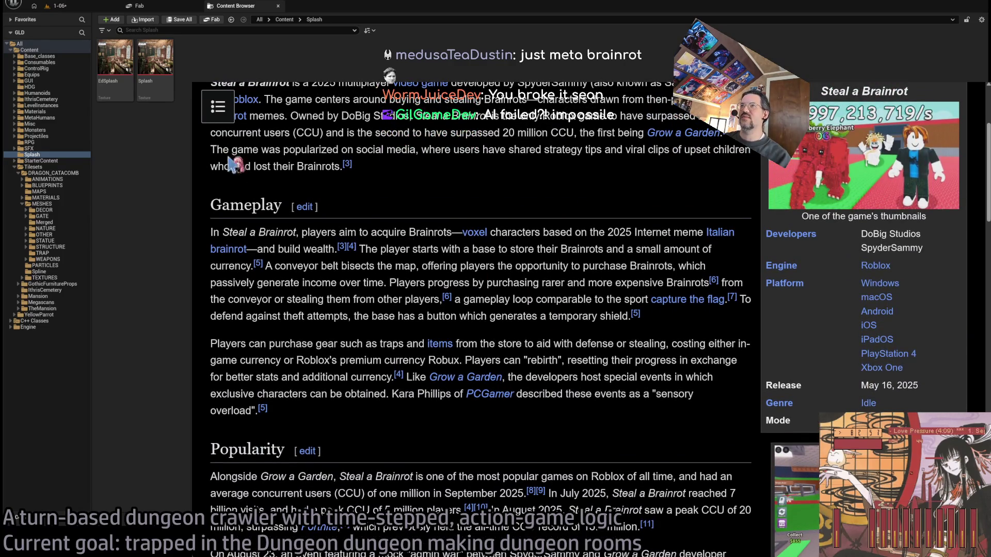
{"action": "left_click_drag", "start_coordinate": [216, 147], "coordinate": [684, 153]}
{"action": "left_click", "coordinate": [689, 185]}
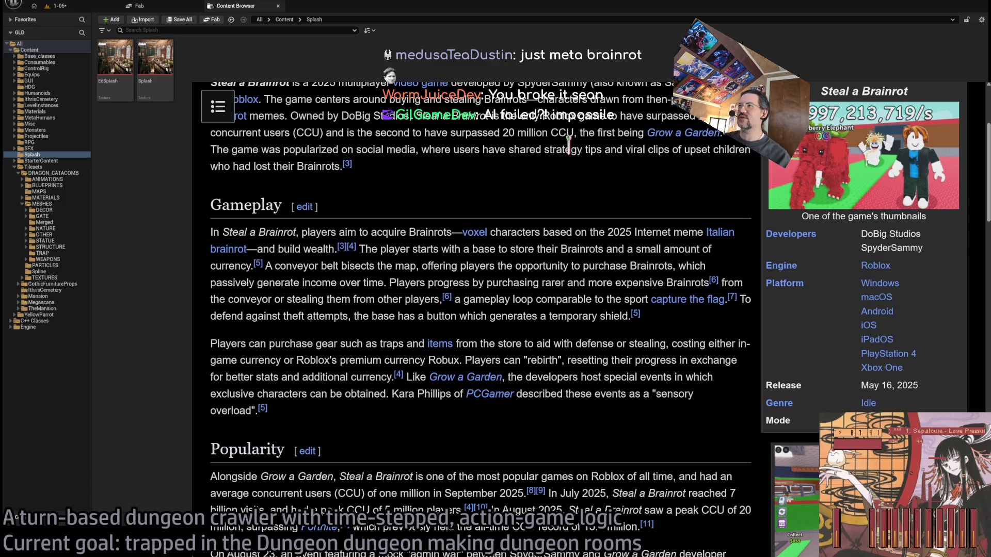
{"action": "left_click_drag", "start_coordinate": [577, 149], "coordinate": [702, 151]}
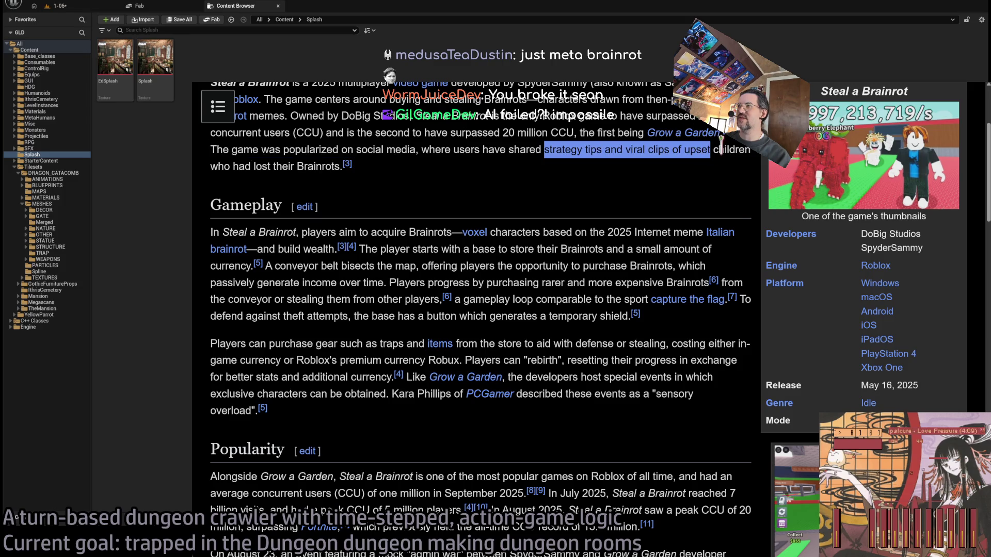
{"action": "left_click_drag", "start_coordinate": [209, 166], "coordinate": [297, 168]}
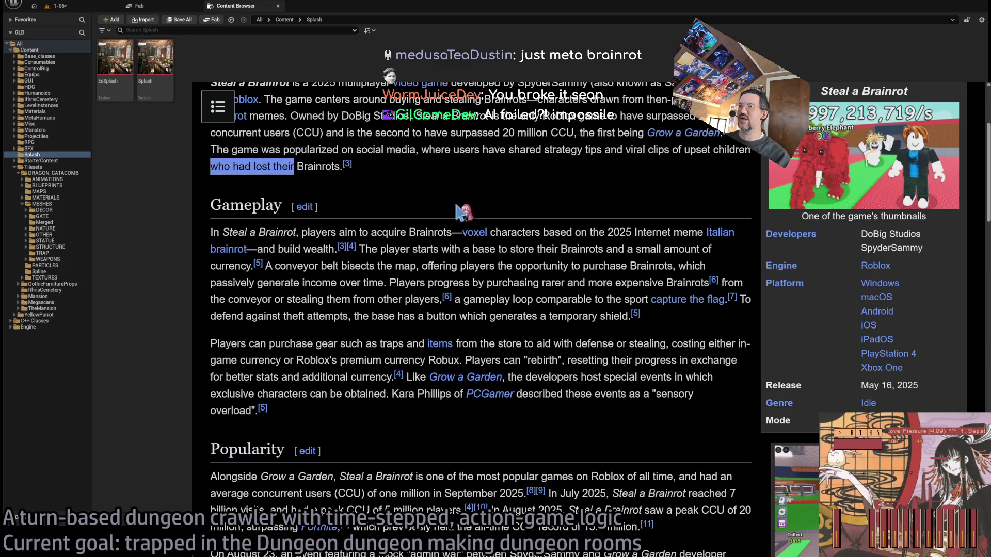
{"action": "left_click", "coordinate": [489, 193]}
{"action": "scroll", "coordinate": [505, 209], "scroll_direction": "down", "scroll_amount": 1}
{"action": "scroll", "coordinate": [507, 209], "scroll_direction": "down", "scroll_amount": 3}
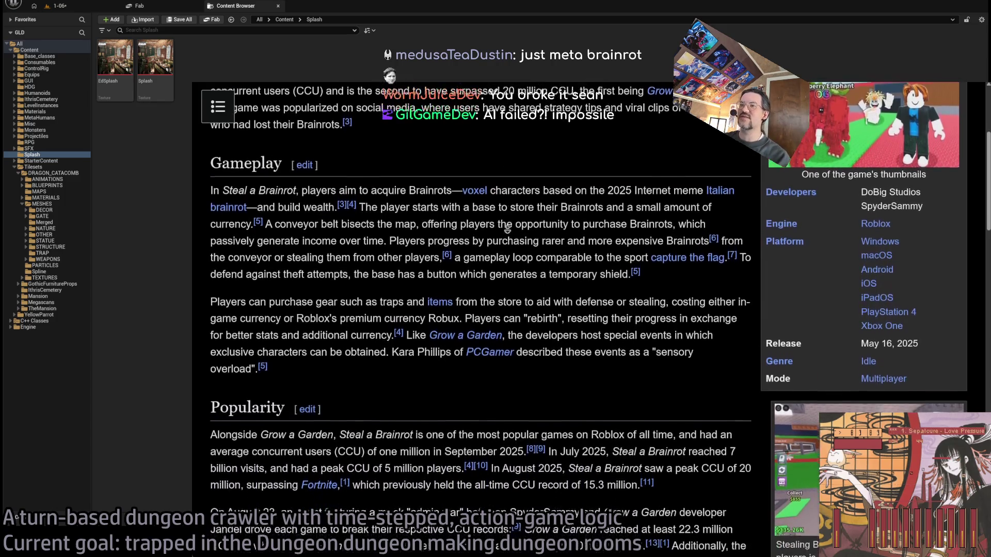
{"action": "scroll", "coordinate": [427, 170], "scroll_direction": "up", "scroll_amount": 1}
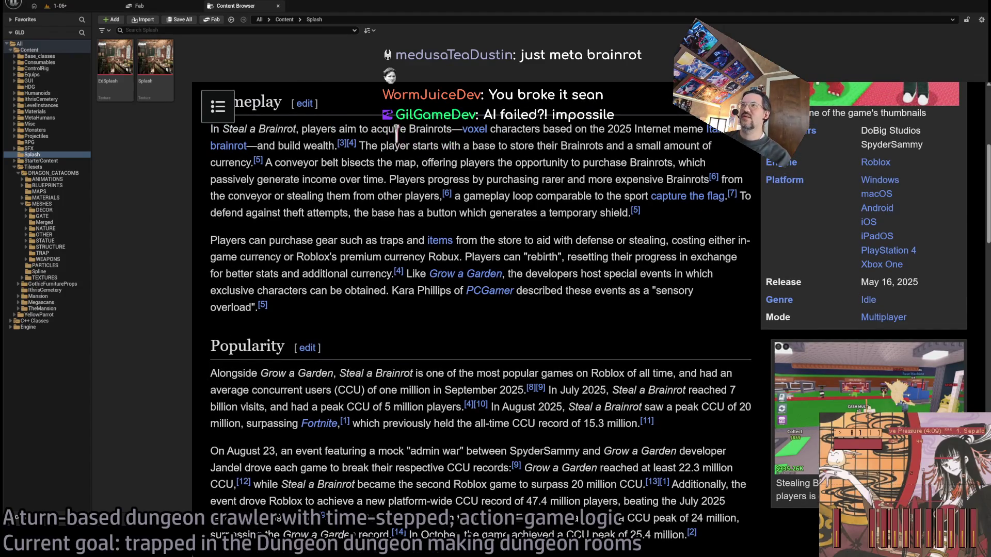
{"action": "left_click_drag", "start_coordinate": [425, 130], "coordinate": [631, 129]}
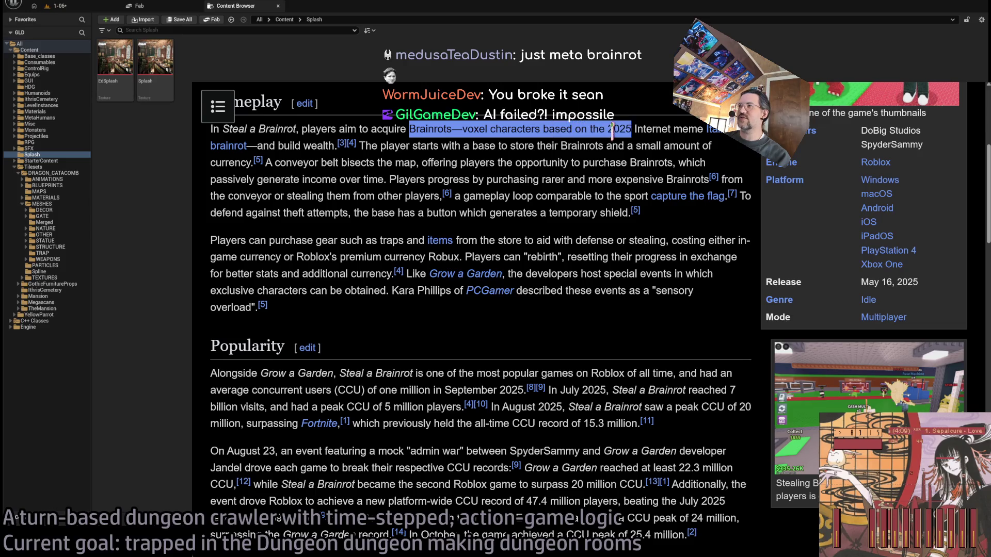
{"action": "left_click", "coordinate": [608, 128]}
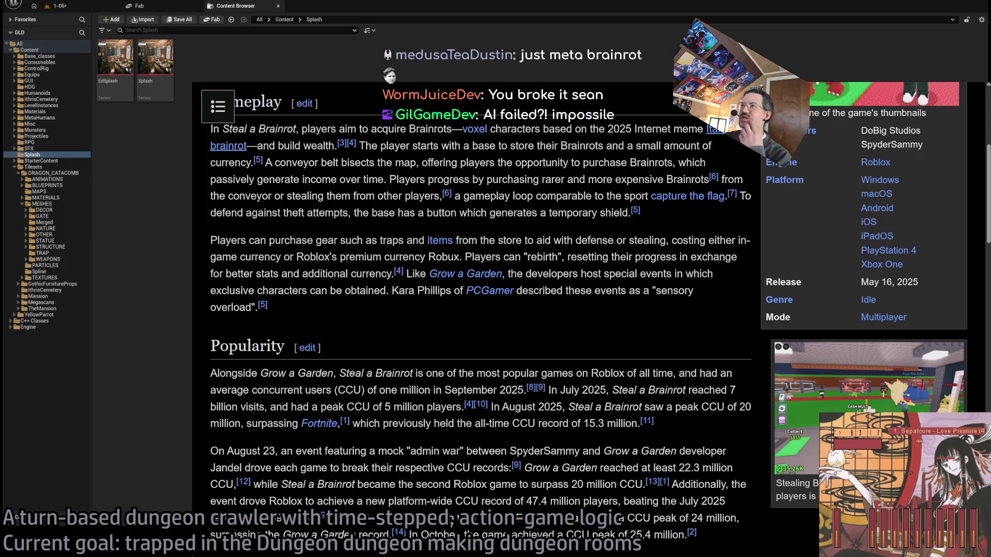
{"action": "left_click", "coordinate": [714, 129]}
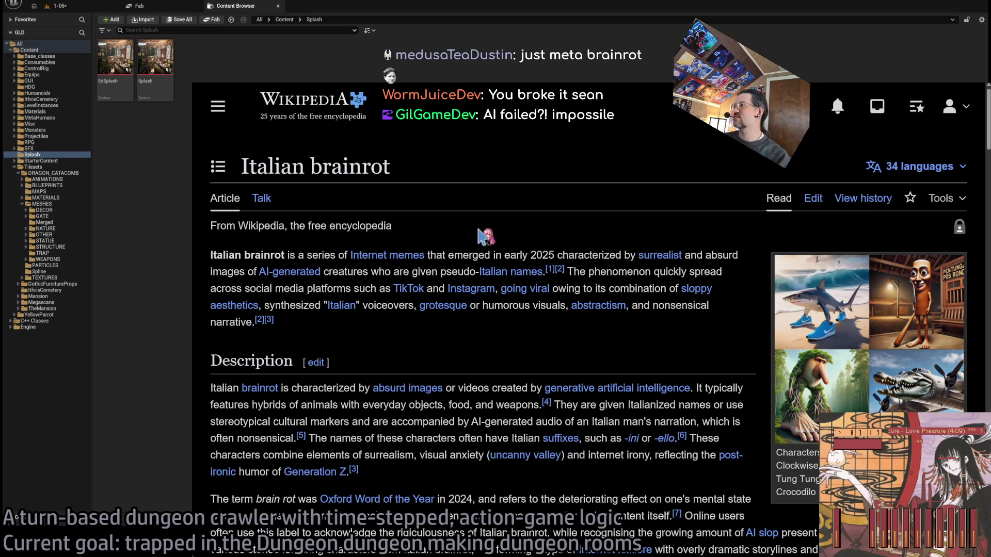
{"action": "left_click", "coordinate": [861, 309]}
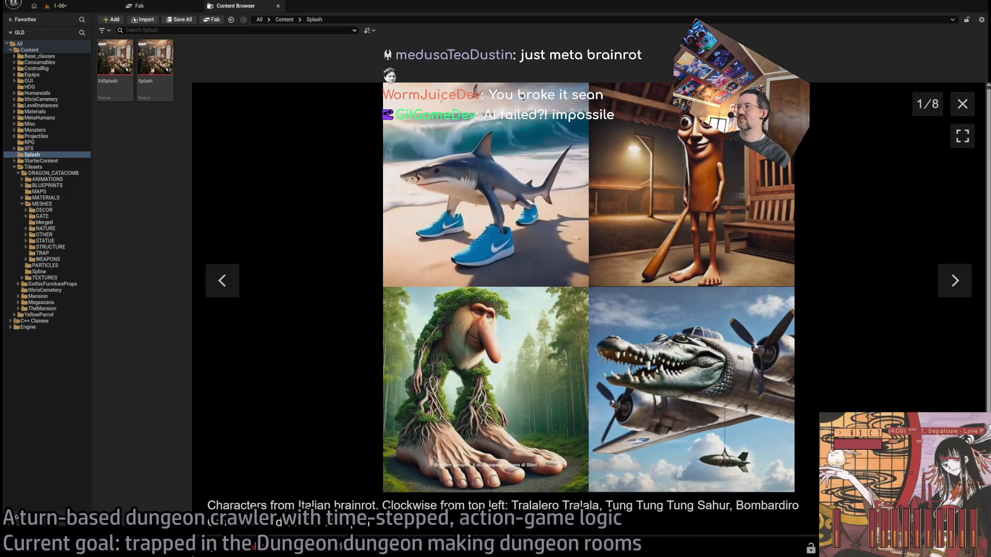
{"action": "key", "text": "Escape"}
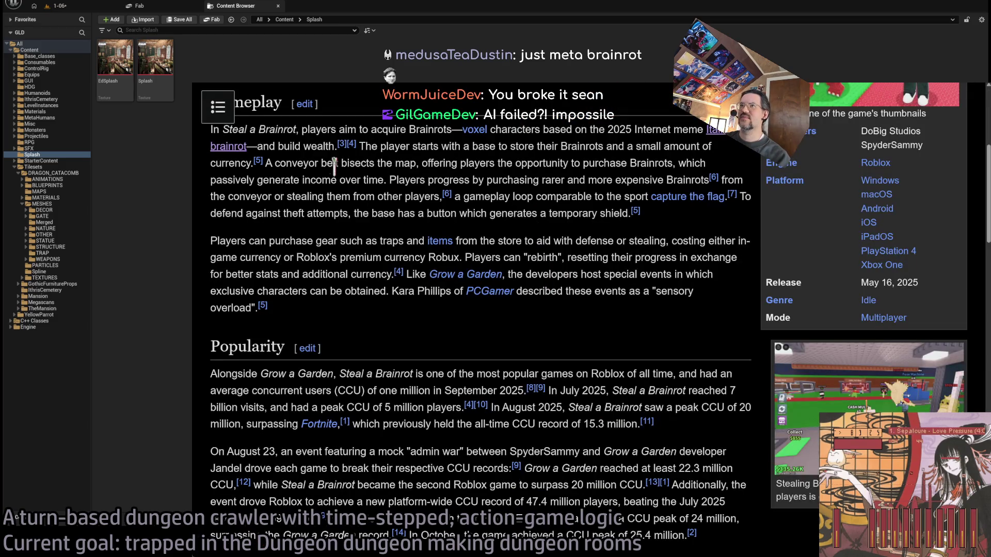
{"action": "mouse_move", "coordinate": [360, 148]}
{"action": "left_mouse_down"}
{"action": "mouse_move", "coordinate": [560, 164]}
{"action": "mouse_move", "coordinate": [534, 197]}
{"action": "mouse_move", "coordinate": [593, 213]}
{"action": "mouse_move", "coordinate": [538, 191]}
{"action": "left_mouse_up"}
{"action": "double_click", "coordinate": [305, 162]}
{"action": "left_click_drag", "start_coordinate": [304, 163], "coordinate": [558, 196]}
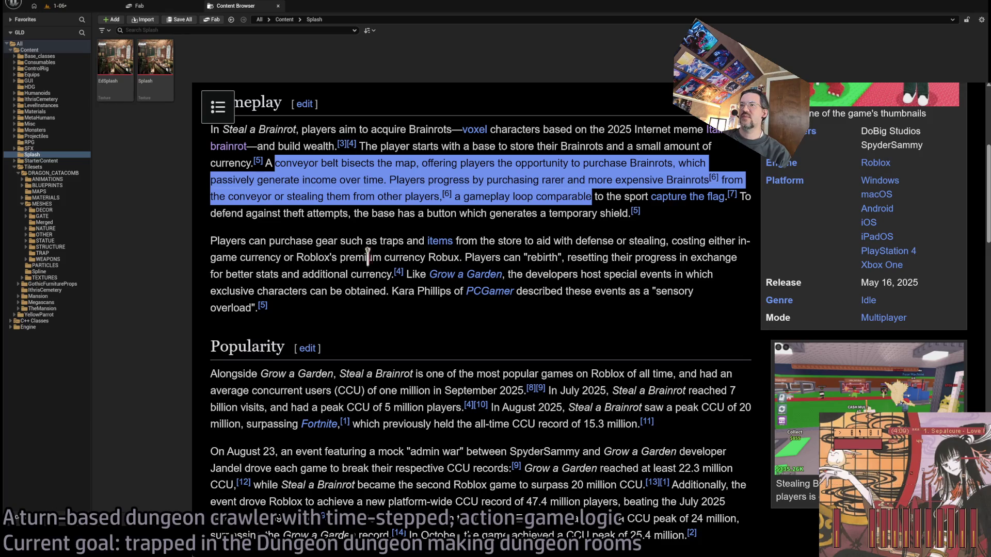
{"action": "mouse_move", "coordinate": [211, 241]}
{"action": "left_mouse_down"}
{"action": "mouse_move", "coordinate": [416, 257]}
{"action": "mouse_move", "coordinate": [741, 240]}
{"action": "mouse_move", "coordinate": [746, 269]}
{"action": "left_mouse_up"}
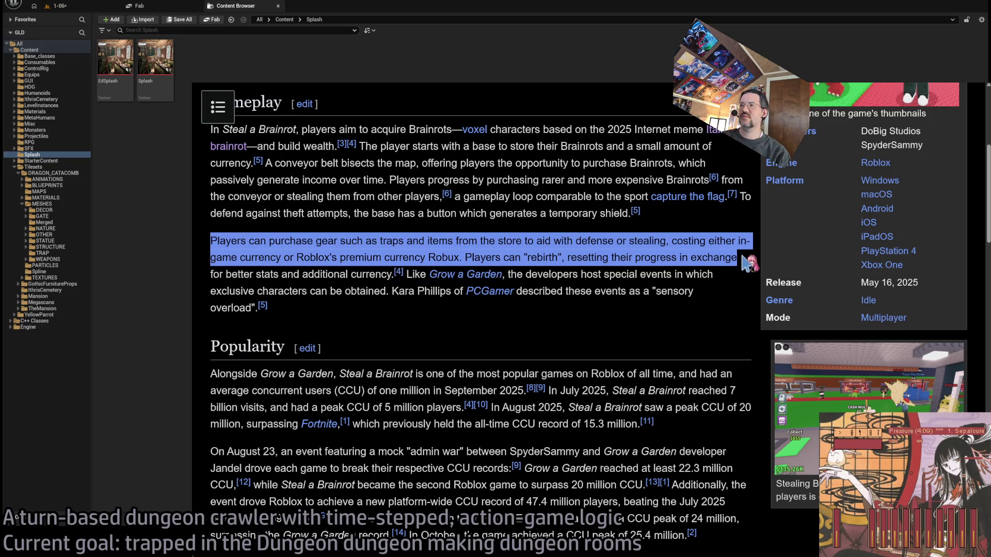
{"action": "mouse_move", "coordinate": [746, 262]}
{"action": "left_mouse_down"}
{"action": "mouse_move", "coordinate": [732, 240]}
{"action": "mouse_move", "coordinate": [212, 241]}
{"action": "mouse_move", "coordinate": [736, 258]}
{"action": "mouse_move", "coordinate": [743, 266]}
{"action": "mouse_move", "coordinate": [731, 303]}
{"action": "left_mouse_up"}
{"action": "double_click", "coordinate": [213, 239]}
{"action": "left_click", "coordinate": [731, 303]}
{"action": "scroll", "coordinate": [567, 237], "scroll_direction": "down", "scroll_amount": 1}
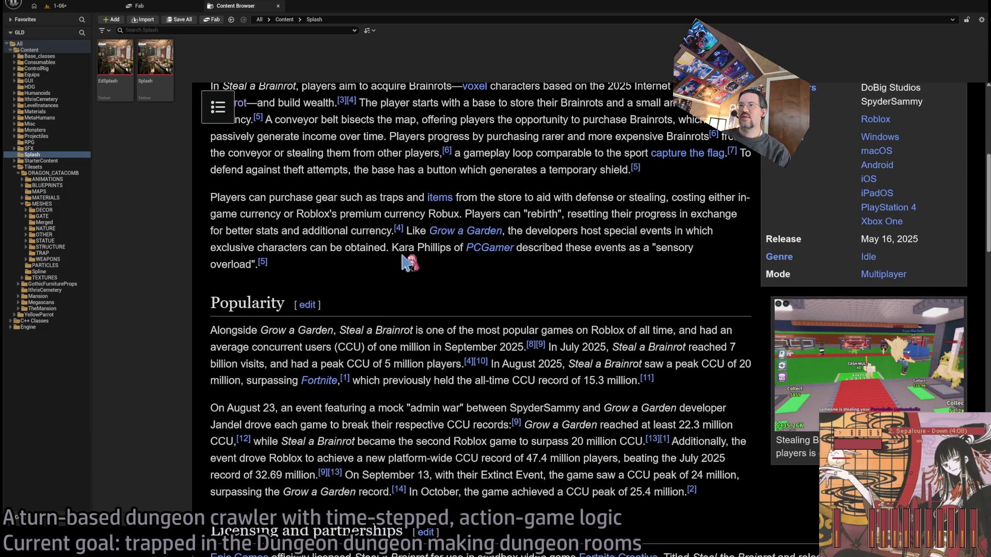
{"action": "left_click", "coordinate": [570, 246]}
{"action": "mouse_move", "coordinate": [517, 248]}
{"action": "left_mouse_down"}
{"action": "mouse_move", "coordinate": [567, 283]}
{"action": "mouse_move", "coordinate": [591, 250]}
{"action": "left_mouse_up"}
{"action": "left_click", "coordinate": [573, 269]}
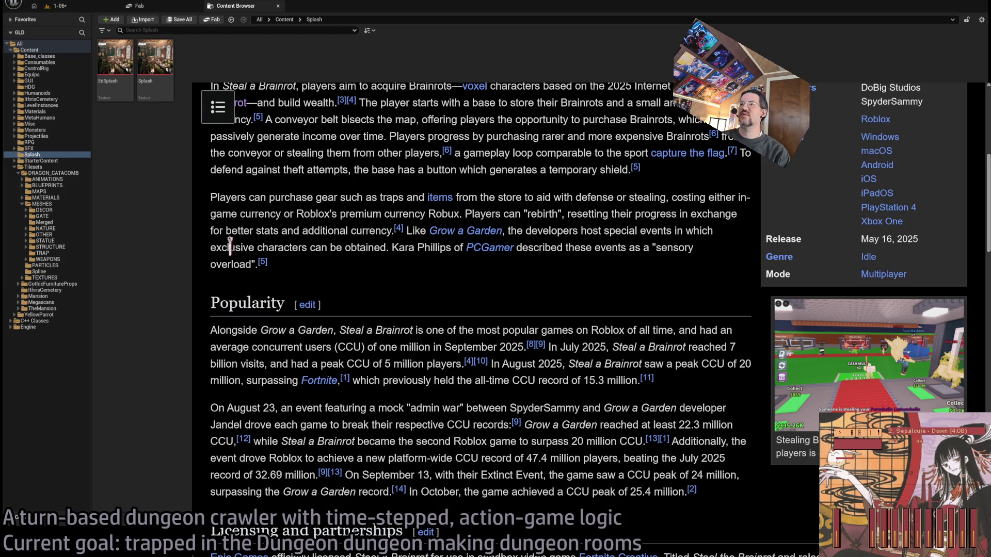
Step: Scroll to Licensing and highlight the Epic Games licensing and 400k CCU peak lines
{"action": "scroll", "coordinate": [605, 222], "scroll_direction": "down", "scroll_amount": 4}
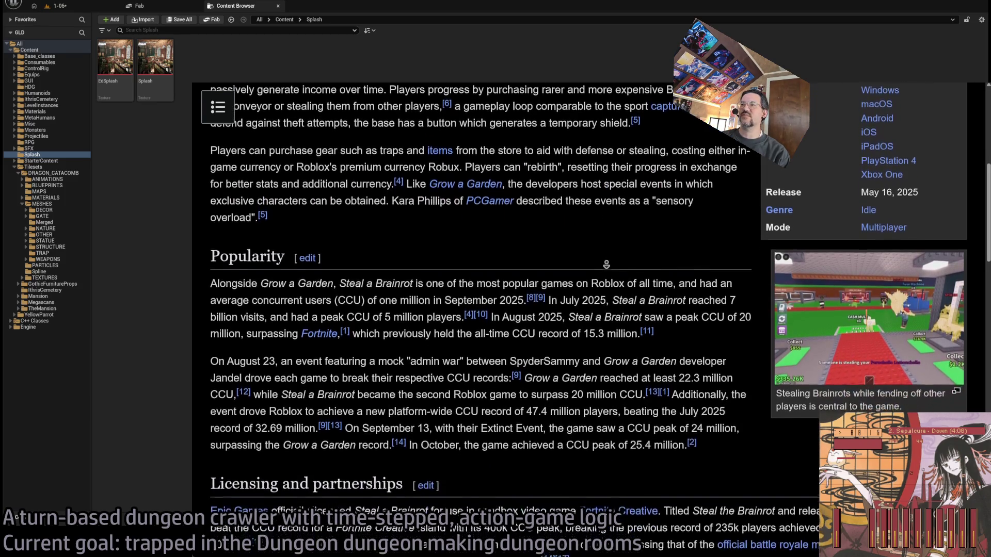
{"action": "scroll", "coordinate": [614, 292], "scroll_direction": "down", "scroll_amount": 3}
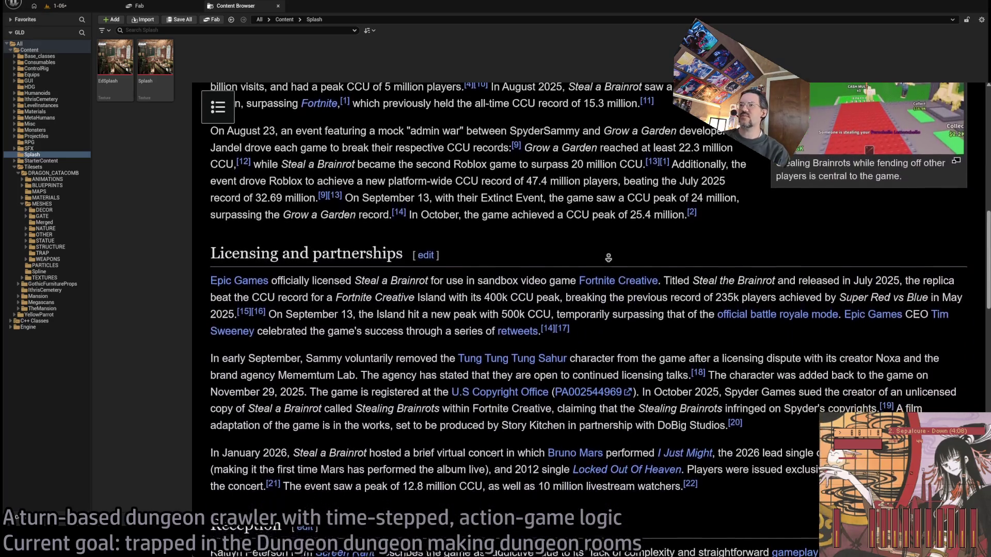
{"action": "scroll", "coordinate": [609, 260], "scroll_direction": "down", "scroll_amount": 1}
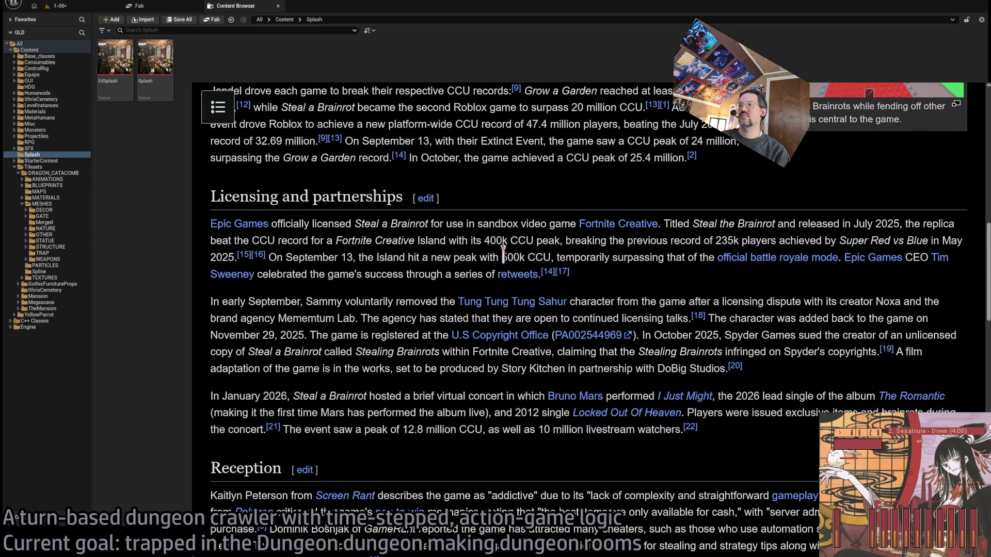
{"action": "left_click_drag", "start_coordinate": [209, 223], "coordinate": [723, 219]}
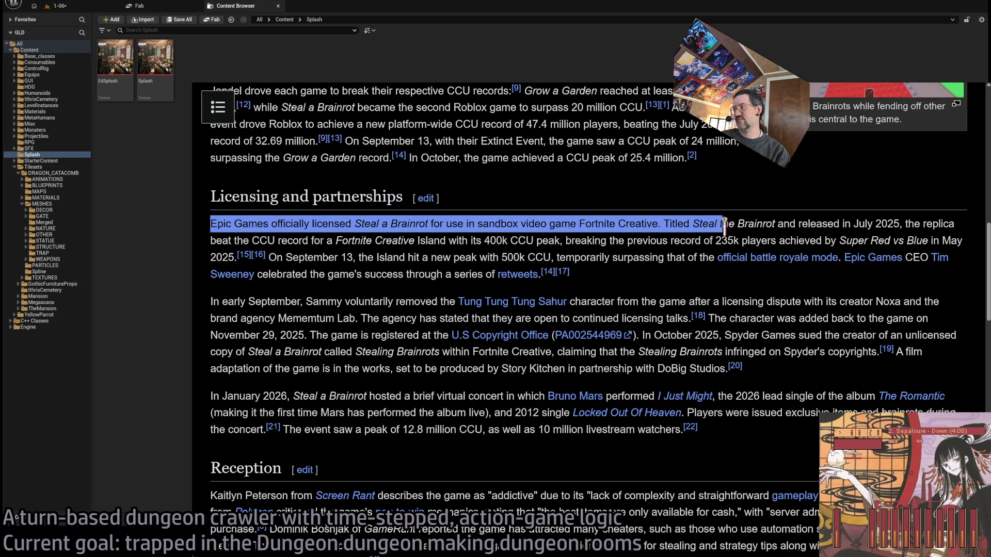
{"action": "left_click_drag", "start_coordinate": [311, 240], "coordinate": [556, 240]}
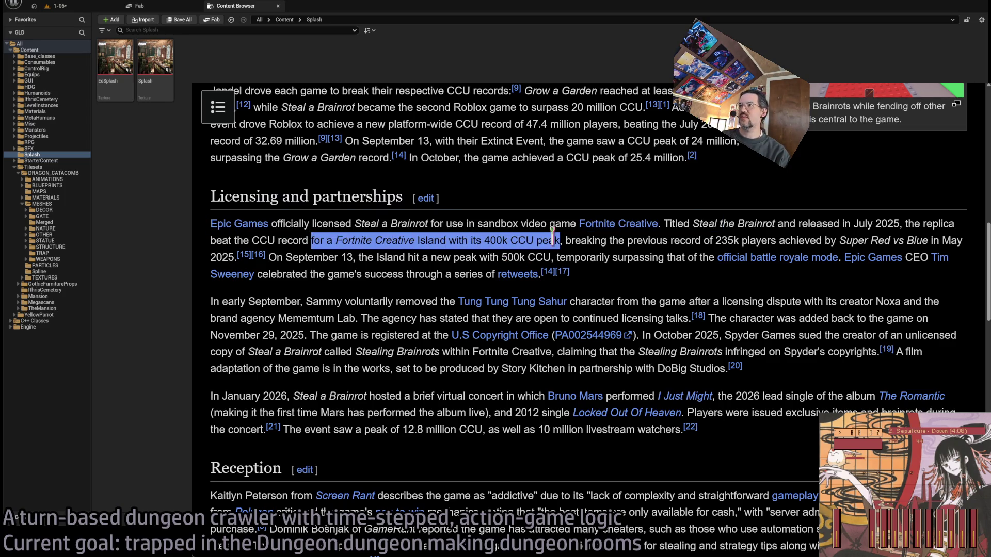
{"action": "left_click", "coordinate": [629, 241]}
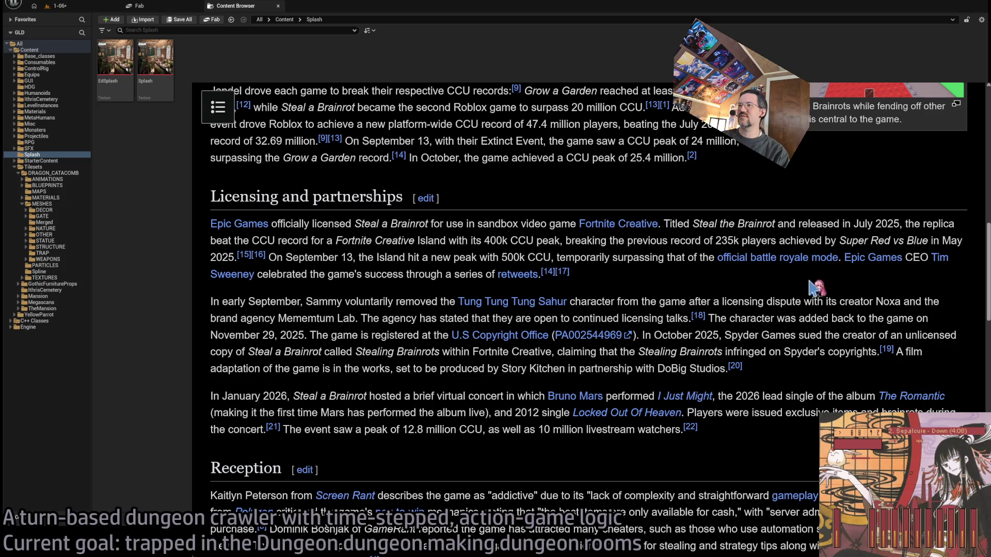
Step: Highlight the early September and January 2026 concert paragraphs, then switch to the IGN tab
{"action": "mouse_move", "coordinate": [736, 301]}
{"action": "left_mouse_down"}
{"action": "mouse_move", "coordinate": [630, 336]}
{"action": "mouse_move", "coordinate": [781, 374]}
{"action": "left_mouse_up"}
{"action": "left_click", "coordinate": [780, 367]}
{"action": "scroll", "coordinate": [750, 283], "scroll_direction": "down", "scroll_amount": 3}
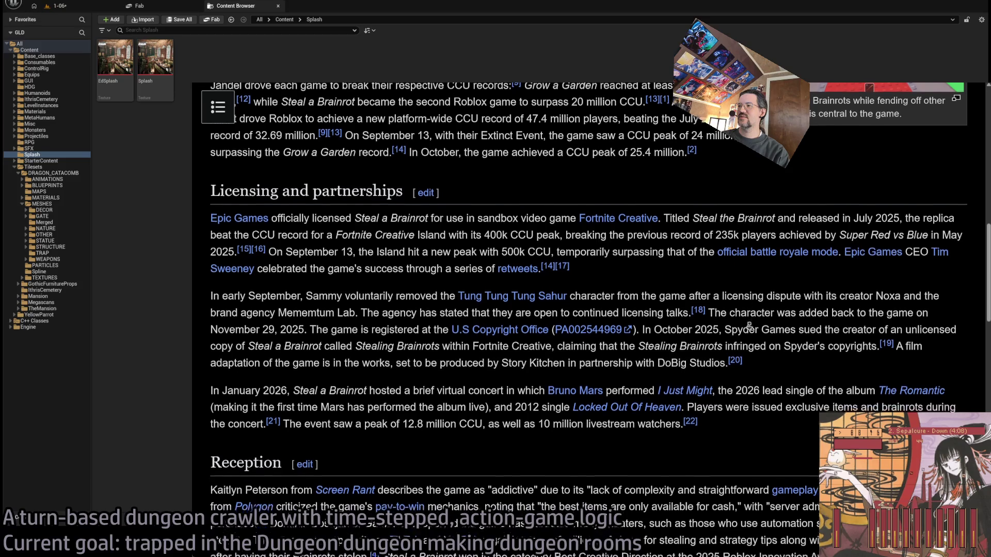
{"action": "mouse_move", "coordinate": [778, 307]}
{"action": "left_mouse_down"}
{"action": "mouse_move", "coordinate": [815, 255]}
{"action": "mouse_move", "coordinate": [670, 248]}
{"action": "left_mouse_up"}
{"action": "left_click", "coordinate": [601, 163]}
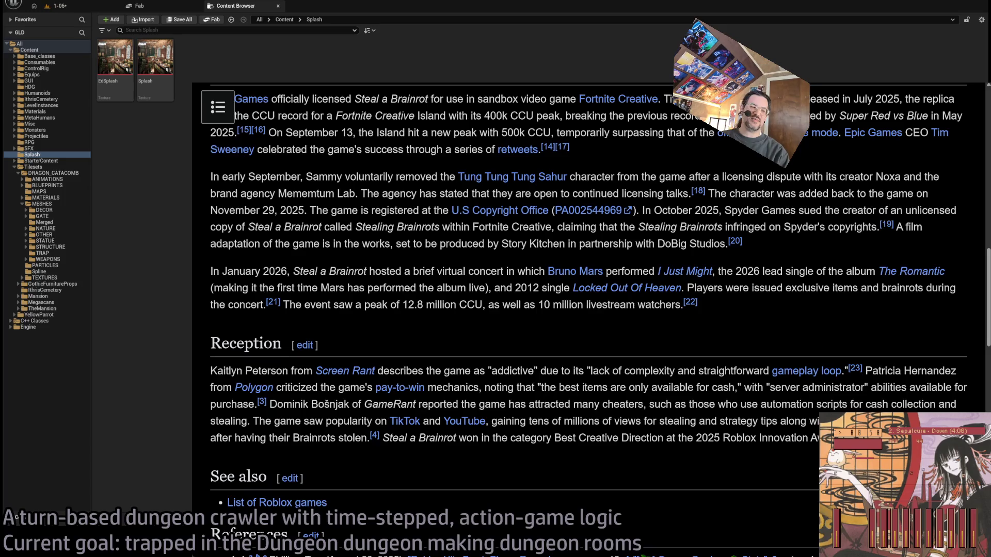
{"action": "key", "text": "ctrl+Tab"}
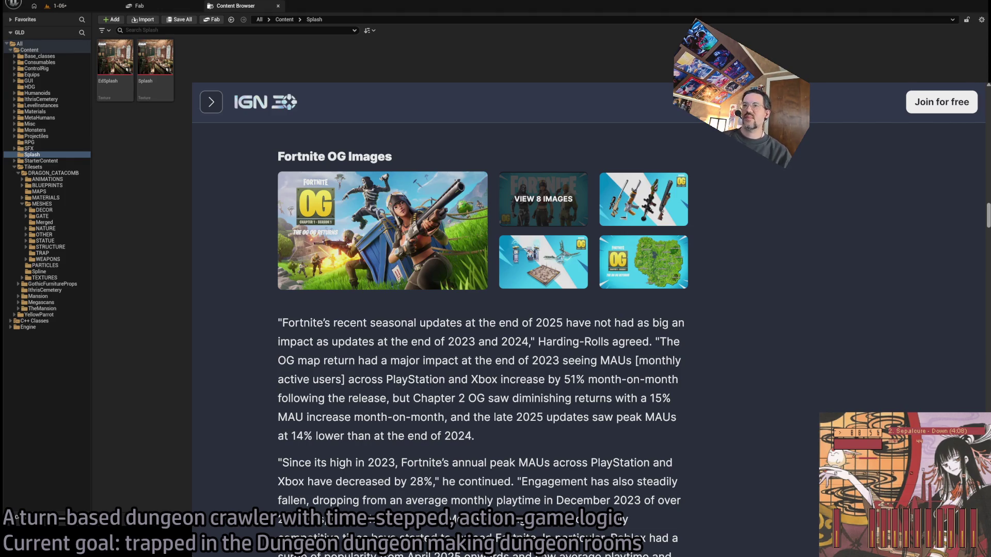
Step: Scroll the IGN article to the MAU paragraphs and switch the editor behind to level 1-06
{"action": "scroll", "coordinate": [260, 268], "scroll_direction": "up", "scroll_amount": 1}
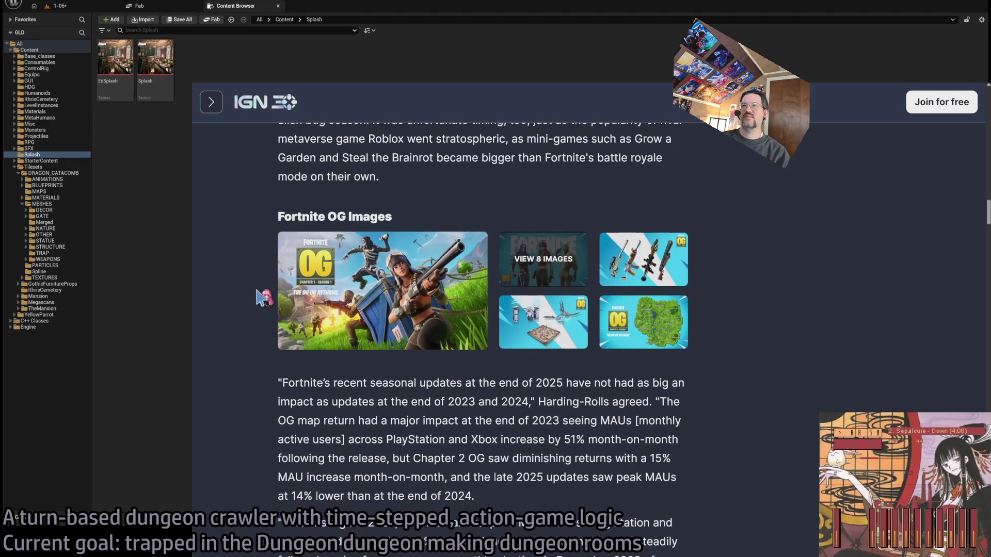
{"action": "scroll", "coordinate": [261, 297], "scroll_direction": "down", "scroll_amount": 3}
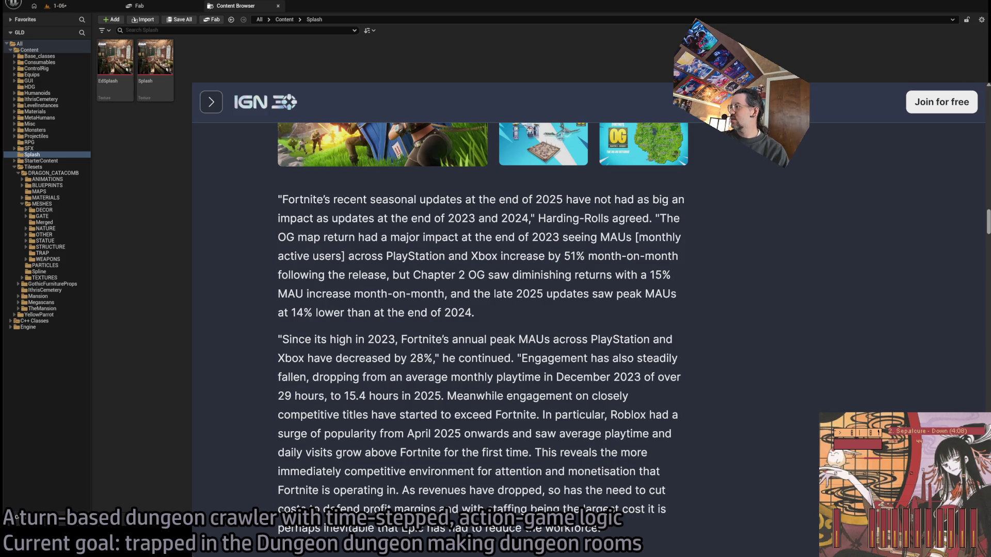
{"action": "left_click", "coordinate": [57, 6]}
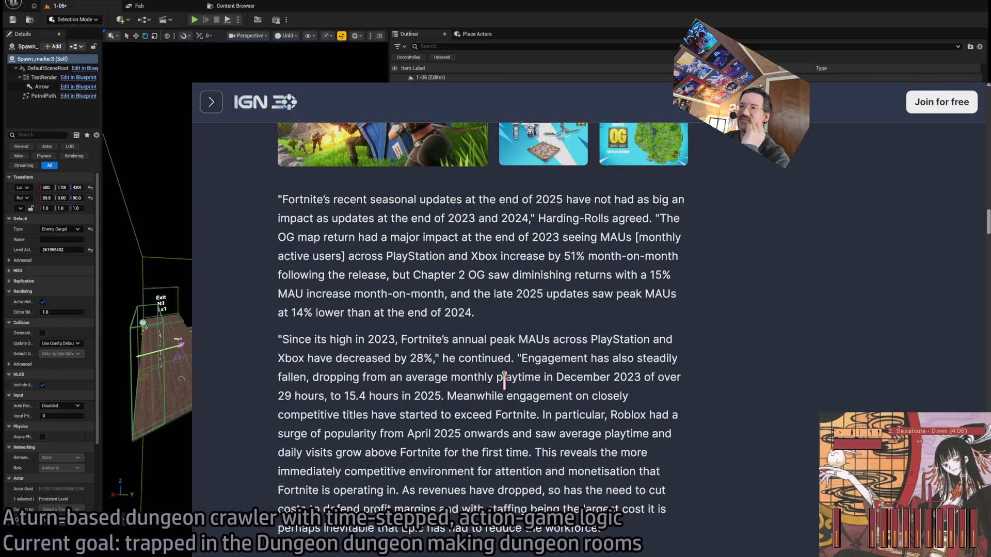
Step: Autoscroll the IGN article down to the peak MAUs paragraph, briefly highlighting it
{"action": "left_click_drag", "start_coordinate": [551, 320], "coordinate": [588, 395]}
{"action": "left_click", "coordinate": [588, 395]}
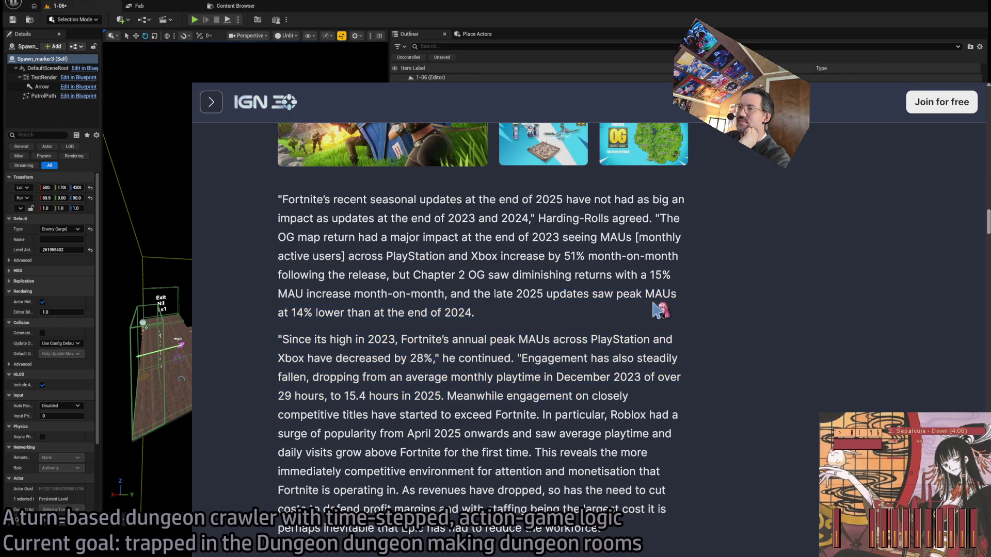
{"action": "middle_click", "coordinate": [735, 301]}
{"action": "scroll", "coordinate": [734, 301], "scroll_direction": "down", "scroll_amount": 1}
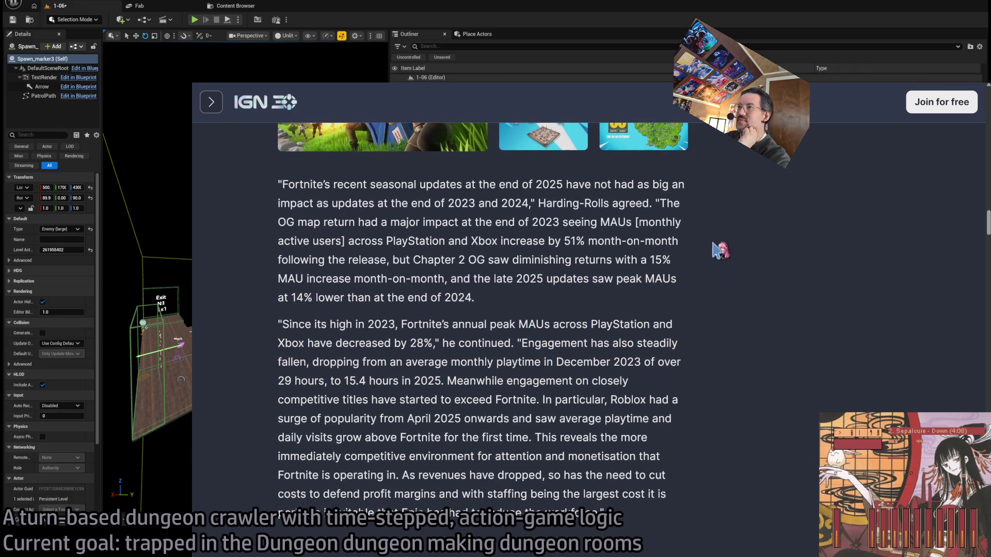
{"action": "scroll", "coordinate": [726, 284], "scroll_direction": "down", "scroll_amount": 1}
{"action": "triple_click", "coordinate": [710, 439]}
{"action": "left_click", "coordinate": [711, 450]}
{"action": "scroll", "coordinate": [720, 284], "scroll_direction": "down", "scroll_amount": 1}
{"action": "scroll", "coordinate": [721, 285], "scroll_direction": "down", "scroll_amount": 3}
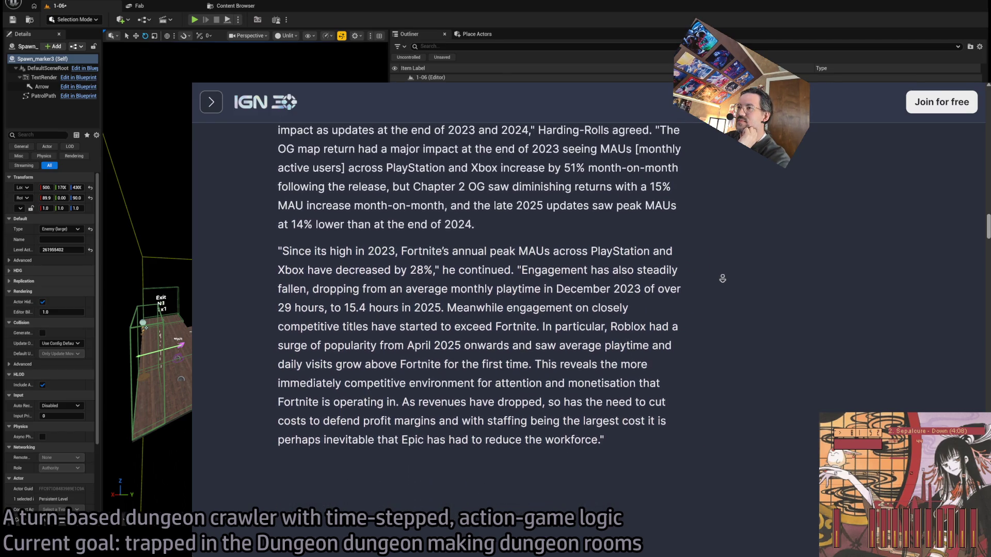
{"action": "scroll", "coordinate": [728, 271], "scroll_direction": "down", "scroll_amount": 2}
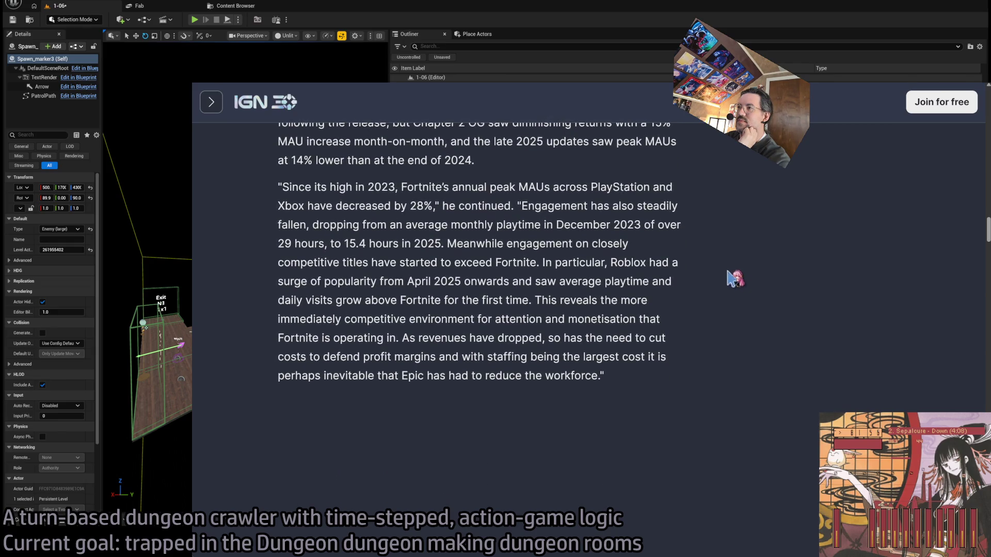
{"action": "scroll", "coordinate": [552, 286], "scroll_direction": "up", "scroll_amount": 2}
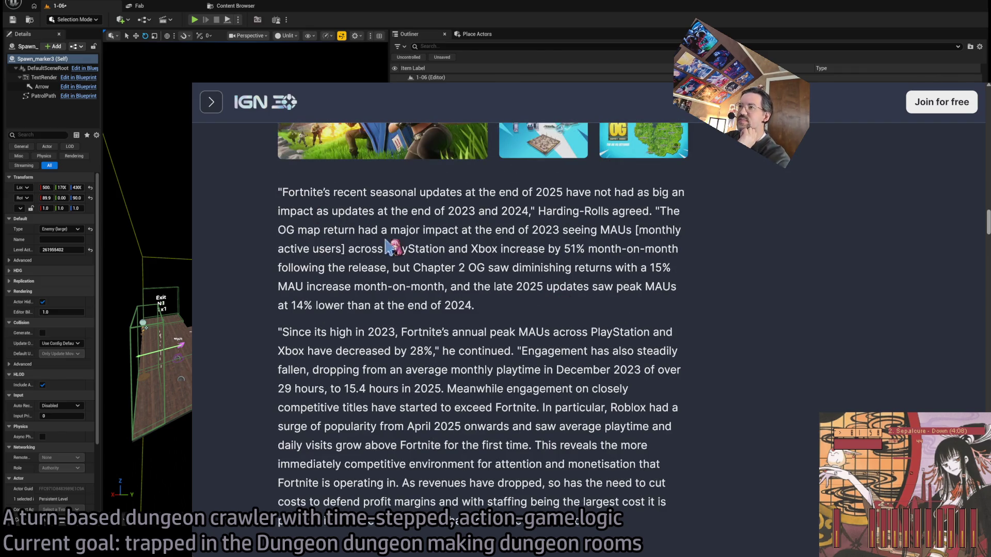
Step: Highlight the 2023 opening line, the OG map return, and the PlayStation and Xbox growth lines
{"action": "mouse_move", "coordinate": [277, 194]}
{"action": "left_mouse_down"}
{"action": "mouse_move", "coordinate": [689, 199]}
{"action": "mouse_move", "coordinate": [563, 196]}
{"action": "mouse_move", "coordinate": [443, 213]}
{"action": "mouse_move", "coordinate": [548, 212]}
{"action": "left_mouse_up"}
{"action": "double_click", "coordinate": [465, 211]}
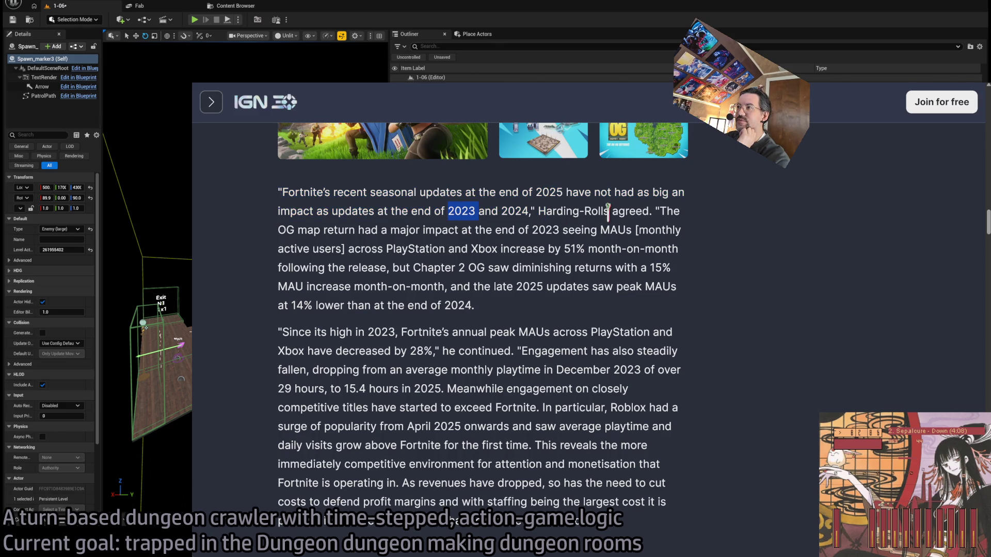
{"action": "mouse_move", "coordinate": [278, 230]}
{"action": "left_mouse_down"}
{"action": "mouse_move", "coordinate": [588, 235]}
{"action": "mouse_move", "coordinate": [550, 227]}
{"action": "mouse_move", "coordinate": [559, 229]}
{"action": "left_mouse_up"}
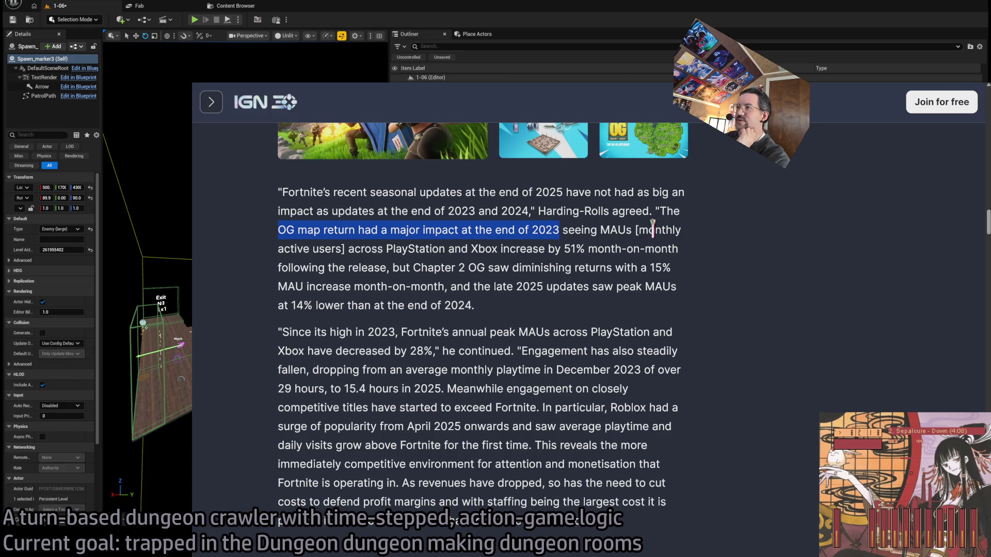
{"action": "mouse_move", "coordinate": [348, 249]}
{"action": "left_mouse_down"}
{"action": "mouse_move", "coordinate": [580, 268]}
{"action": "mouse_move", "coordinate": [602, 288]}
{"action": "left_mouse_up"}
{"action": "left_click", "coordinate": [602, 288]}
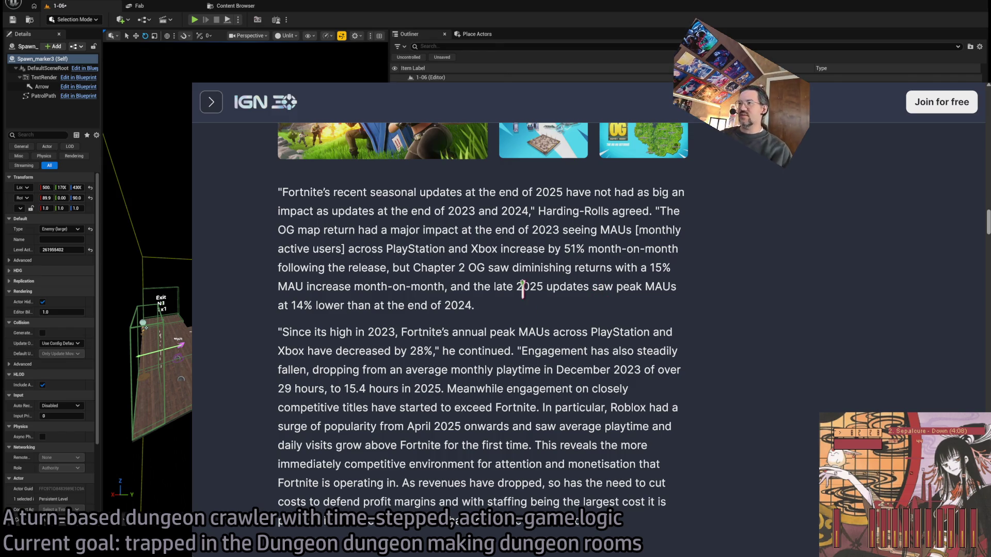
Step: Highlight the analyst's quote on peak MAUs decreasing by 28% and the engagement decline
{"action": "scroll", "coordinate": [510, 240], "scroll_direction": "down", "scroll_amount": 2}
{"action": "scroll", "coordinate": [518, 278], "scroll_direction": "down", "scroll_amount": 3}
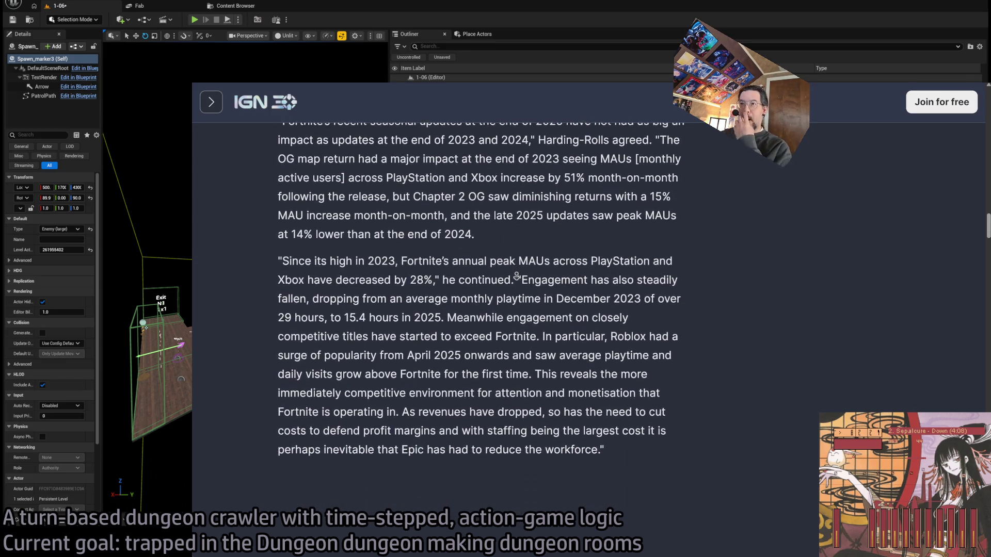
{"action": "mouse_move", "coordinate": [368, 233]}
{"action": "left_mouse_down"}
{"action": "mouse_move", "coordinate": [503, 248]}
{"action": "mouse_move", "coordinate": [516, 367]}
{"action": "mouse_move", "coordinate": [542, 421]}
{"action": "left_mouse_up"}
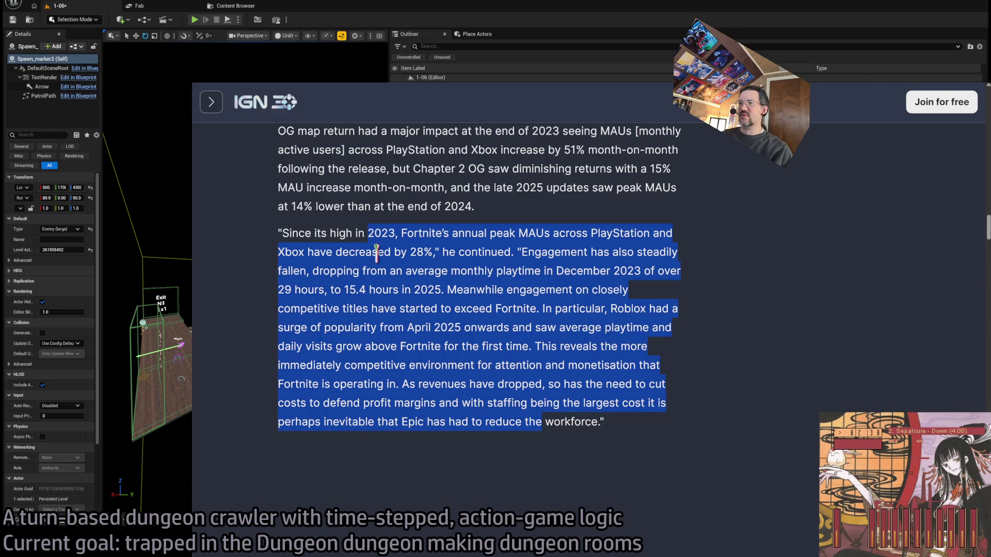
{"action": "mouse_move", "coordinate": [336, 252]}
{"action": "left_mouse_down"}
{"action": "mouse_move", "coordinate": [416, 270]}
{"action": "mouse_move", "coordinate": [430, 251]}
{"action": "left_mouse_up"}
{"action": "double_click", "coordinate": [568, 252]}
{"action": "mouse_move", "coordinate": [567, 251]}
{"action": "left_mouse_down"}
{"action": "mouse_move", "coordinate": [679, 261]}
{"action": "mouse_move", "coordinate": [493, 309]}
{"action": "mouse_move", "coordinate": [489, 283]}
{"action": "mouse_move", "coordinate": [481, 292]}
{"action": "left_mouse_up"}
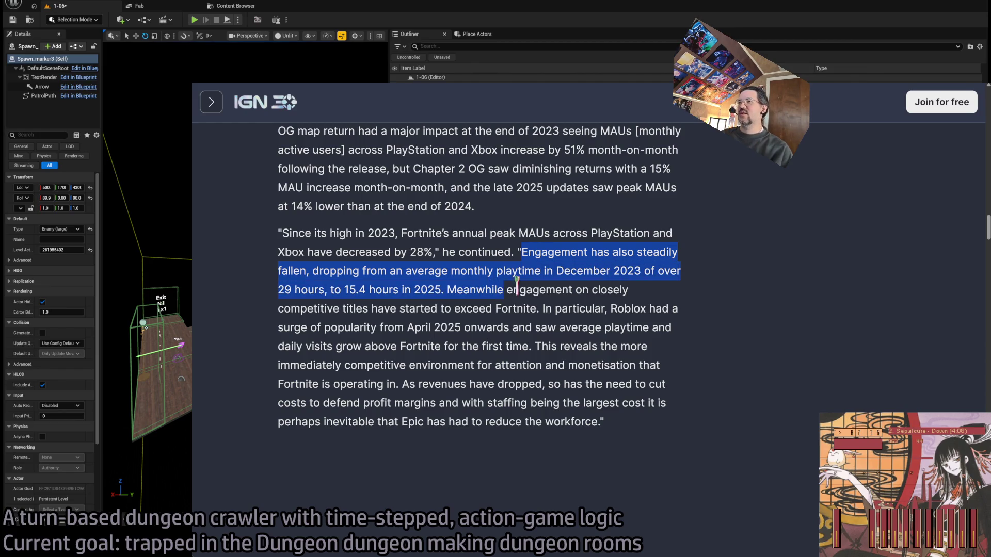
Step: Highlight the monthly playtime drop to 15.4 hours in 2025 and the Roblox competition lines
{"action": "double_click", "coordinate": [539, 256]}
{"action": "mouse_move", "coordinate": [539, 255]}
{"action": "left_mouse_down"}
{"action": "mouse_move", "coordinate": [530, 271]}
{"action": "mouse_move", "coordinate": [307, 288]}
{"action": "mouse_move", "coordinate": [487, 290]}
{"action": "mouse_move", "coordinate": [424, 290]}
{"action": "mouse_move", "coordinate": [498, 330]}
{"action": "mouse_move", "coordinate": [475, 366]}
{"action": "mouse_move", "coordinate": [445, 305]}
{"action": "mouse_move", "coordinate": [439, 347]}
{"action": "left_mouse_up"}
{"action": "double_click", "coordinate": [337, 290]}
{"action": "double_click", "coordinate": [483, 290]}
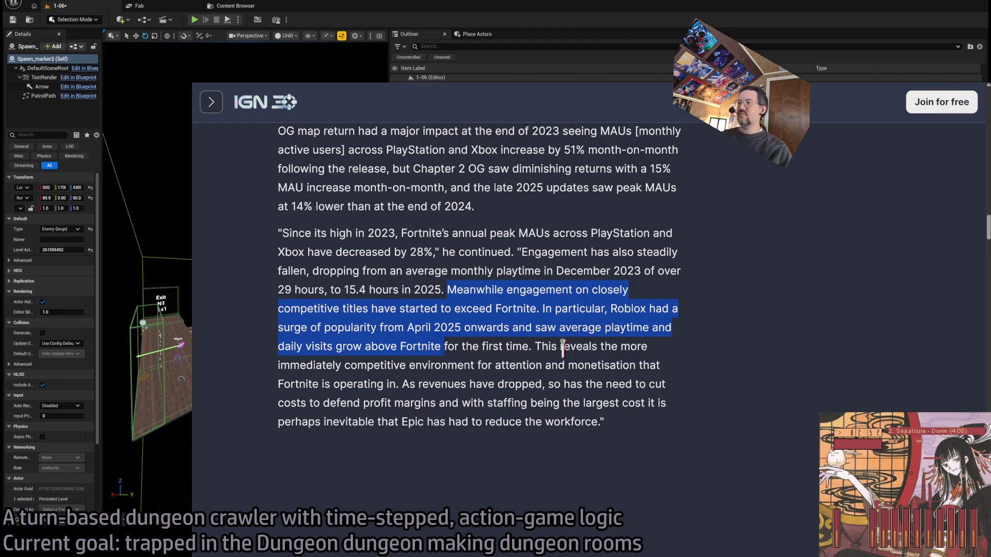
{"action": "mouse_move", "coordinate": [535, 346]}
{"action": "left_mouse_down"}
{"action": "mouse_move", "coordinate": [550, 347]}
{"action": "mouse_move", "coordinate": [526, 403]}
{"action": "mouse_move", "coordinate": [617, 431]}
{"action": "left_mouse_up"}
Step: Read further down, glancing at the editor, and highlight the quote on Epic spending more than earning
{"action": "middle_click", "coordinate": [680, 278]}
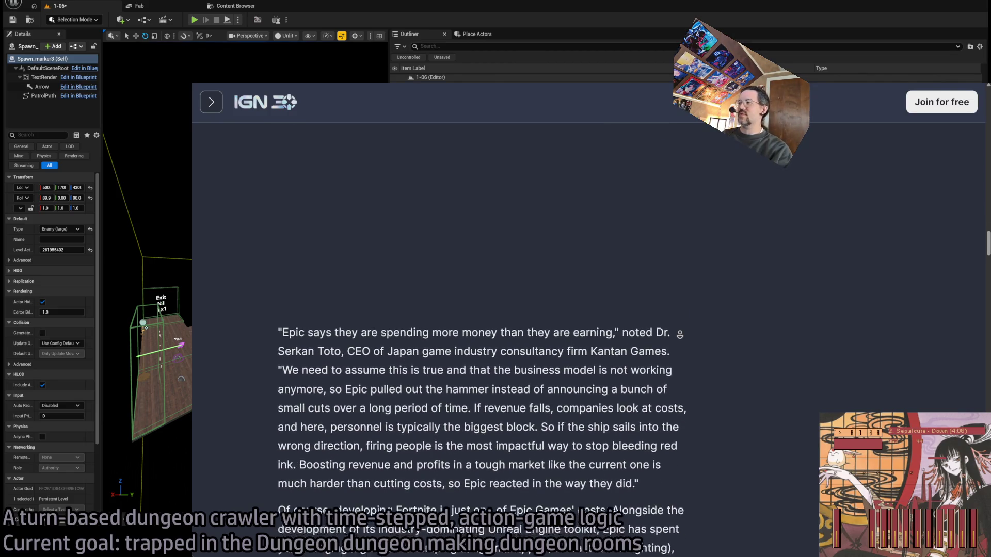
{"action": "middle_click", "coordinate": [720, 315]}
{"action": "scroll", "coordinate": [733, 240], "scroll_direction": "down", "scroll_amount": 2}
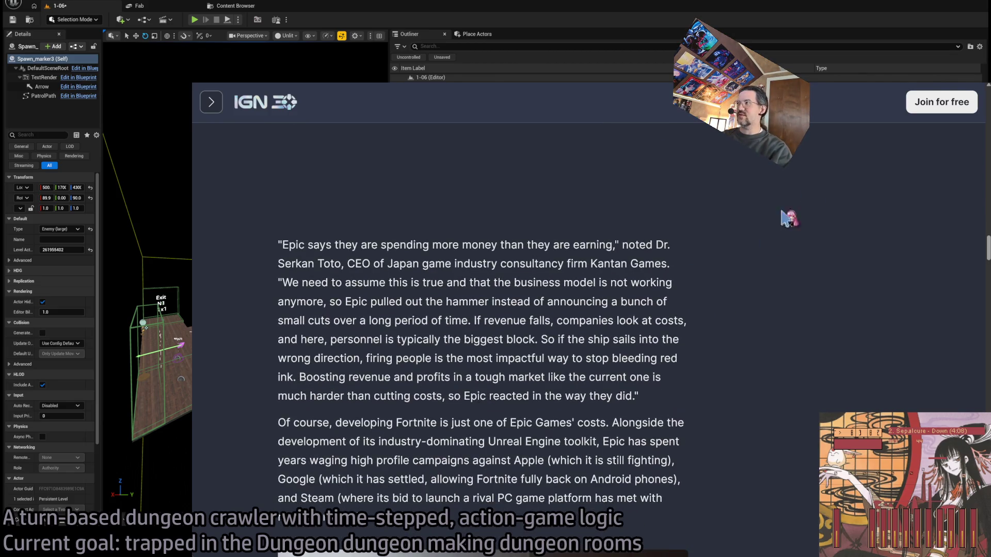
{"action": "key", "text": "alt+Tab"}
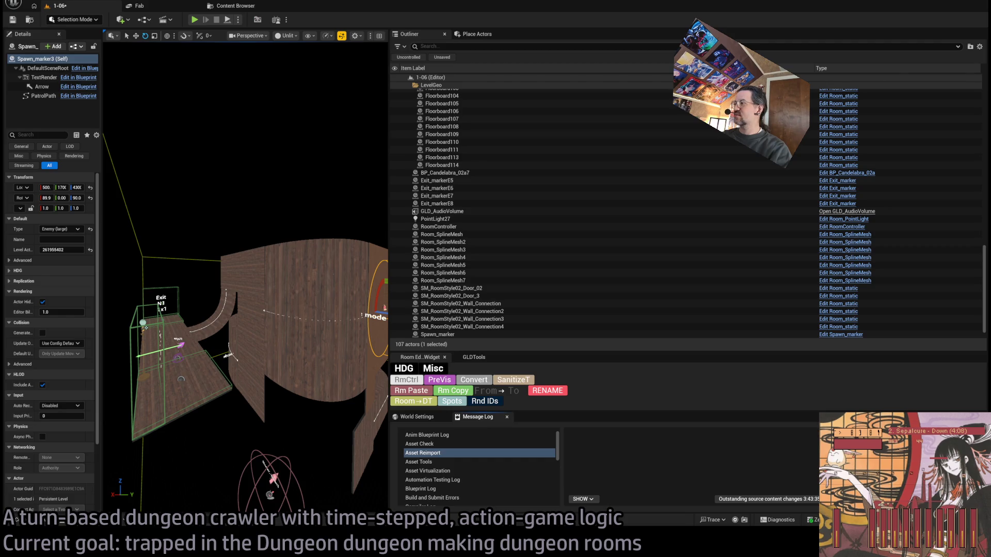
{"action": "key", "text": "alt+Tab"}
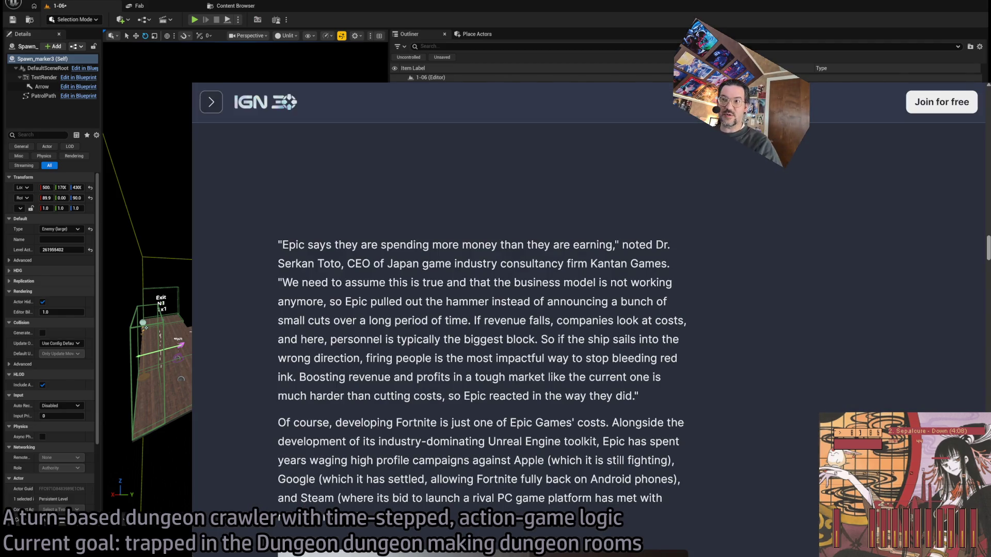
{"action": "scroll", "coordinate": [577, 231], "scroll_direction": "down", "scroll_amount": 2}
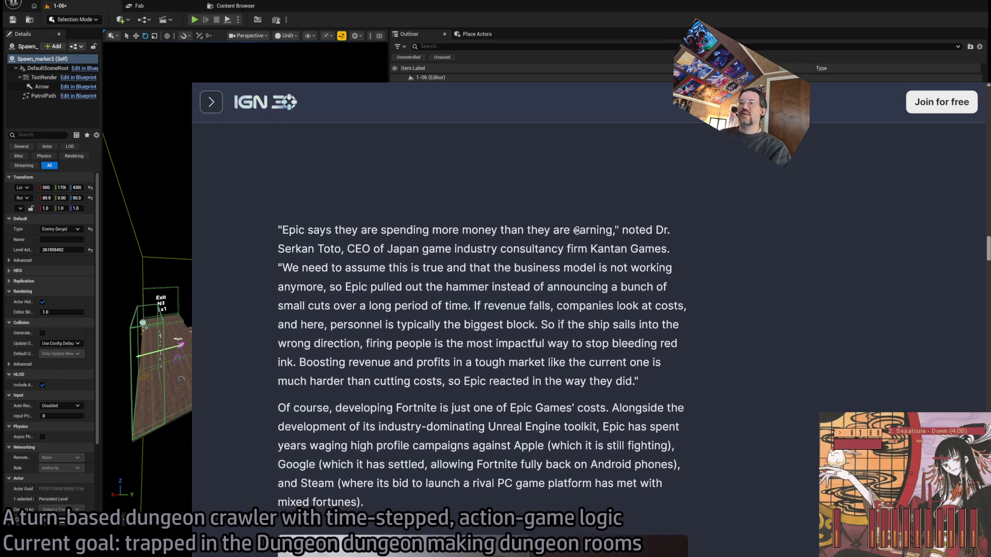
{"action": "scroll", "coordinate": [577, 231], "scroll_direction": "down", "scroll_amount": 2}
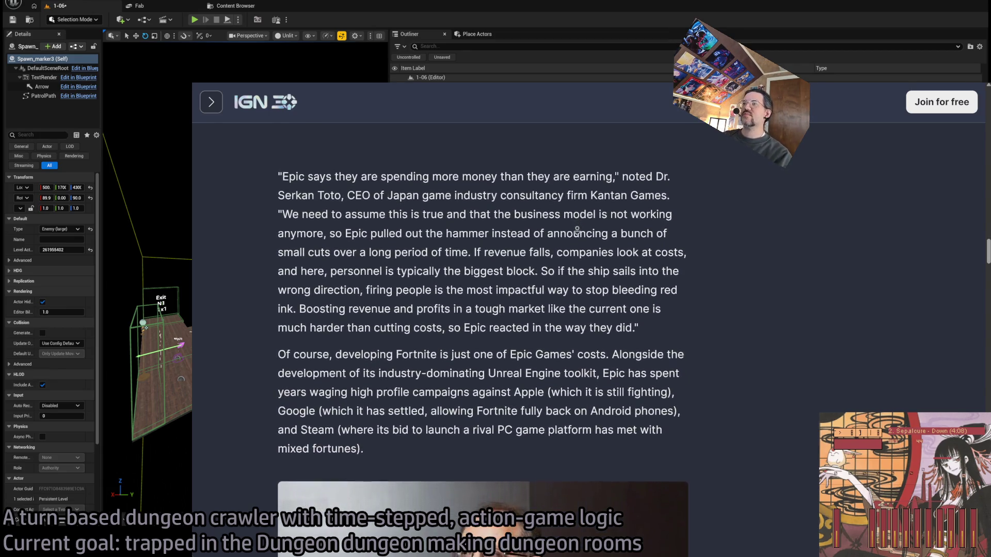
{"action": "left_click_drag", "start_coordinate": [267, 164], "coordinate": [627, 166]}
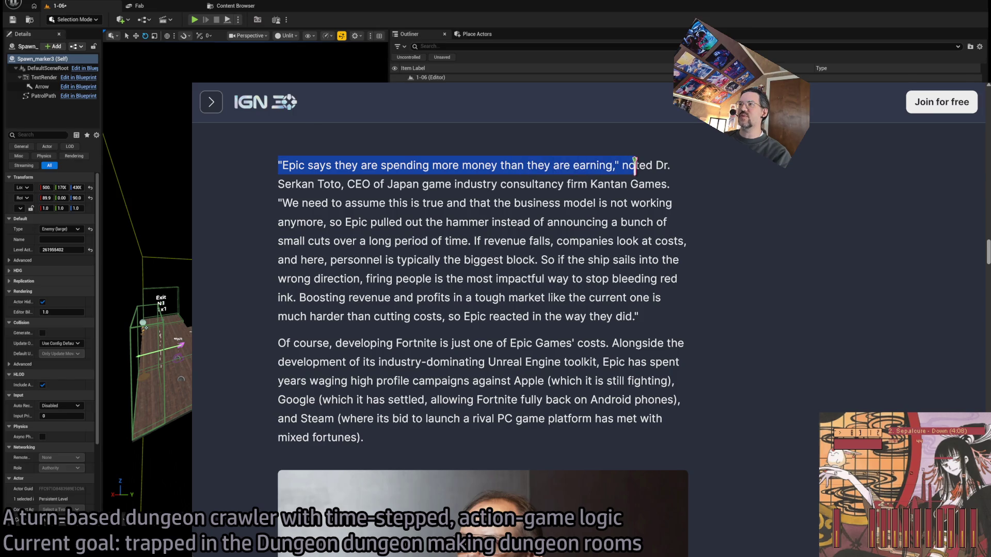
{"action": "double_click", "coordinate": [637, 167]}
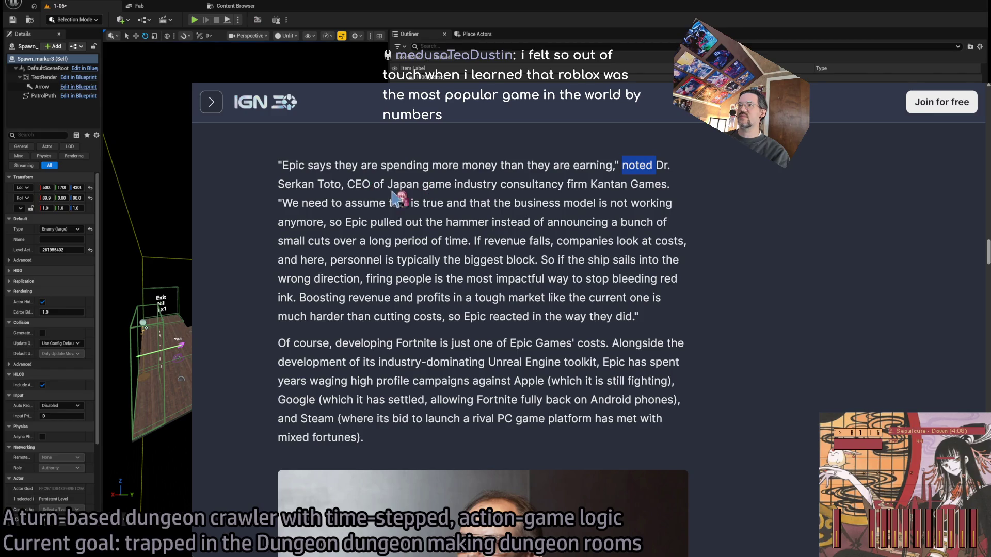
{"action": "left_click", "coordinate": [658, 187]}
{"action": "scroll", "coordinate": [693, 232], "scroll_direction": "down", "scroll_amount": 1}
Step: Highlight the analyst's quote naming personnel as Epic's biggest cost block
{"action": "left_click_drag", "start_coordinate": [375, 190], "coordinate": [592, 209]}
{"action": "mouse_move", "coordinate": [279, 190]}
{"action": "left_mouse_down"}
{"action": "mouse_move", "coordinate": [659, 210]}
{"action": "mouse_move", "coordinate": [702, 220]}
{"action": "mouse_move", "coordinate": [480, 224]}
{"action": "mouse_move", "coordinate": [702, 258]}
{"action": "mouse_move", "coordinate": [689, 253]}
{"action": "mouse_move", "coordinate": [682, 266]}
{"action": "left_mouse_up"}
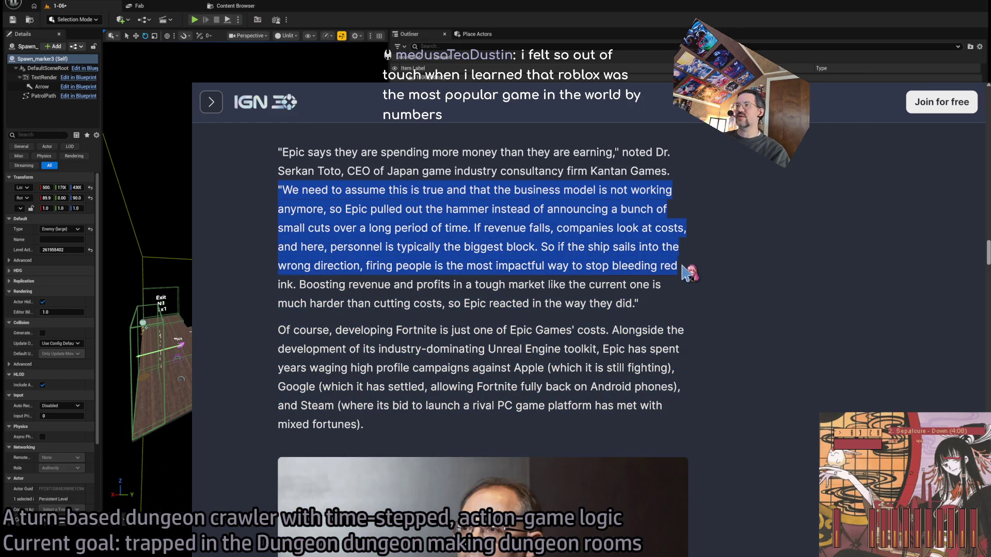
{"action": "left_click_drag", "start_coordinate": [330, 247], "coordinate": [536, 243]}
{"action": "double_click", "coordinate": [535, 246]}
{"action": "double_click", "coordinate": [345, 247]}
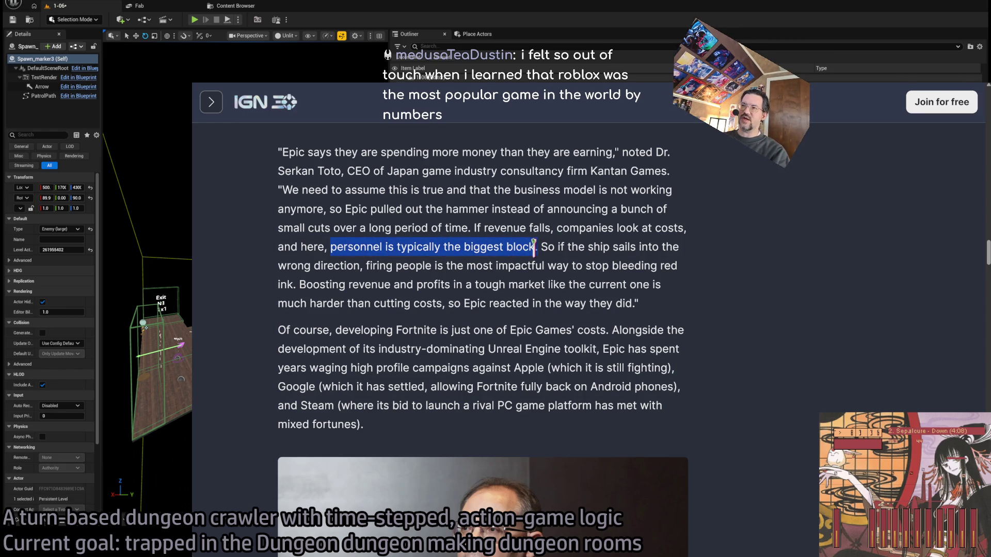
{"action": "left_click", "coordinate": [704, 199]}
{"action": "scroll", "coordinate": [722, 216], "scroll_direction": "down", "scroll_amount": 1}
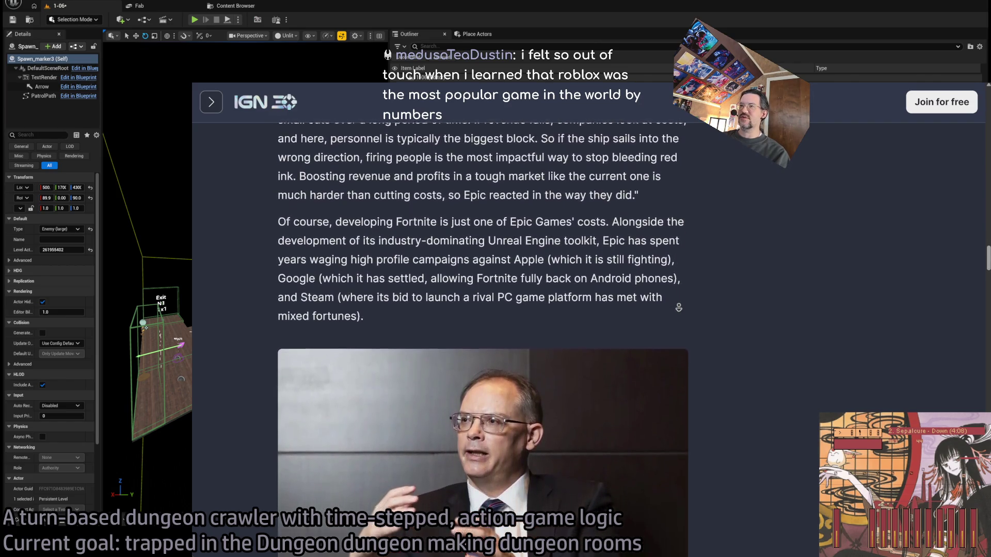
Step: Highlight the paragraph on Epic's other costs, legal battles with Apple, and mixed fortunes
{"action": "middle_click", "coordinate": [678, 306]}
{"action": "middle_click", "coordinate": [747, 256]}
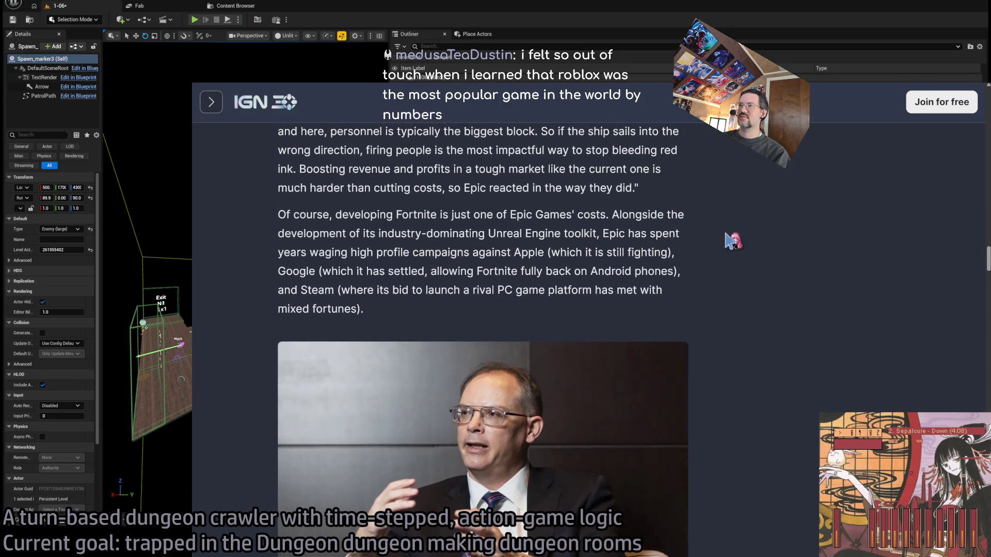
{"action": "left_click_drag", "start_coordinate": [283, 216], "coordinate": [495, 304]}
{"action": "left_click", "coordinate": [495, 305]}
{"action": "double_click", "coordinate": [412, 214]}
{"action": "mouse_move", "coordinate": [412, 214]}
{"action": "left_mouse_down"}
{"action": "mouse_move", "coordinate": [626, 233]}
{"action": "mouse_move", "coordinate": [578, 252]}
{"action": "mouse_move", "coordinate": [511, 253]}
{"action": "mouse_move", "coordinate": [544, 270]}
{"action": "mouse_move", "coordinate": [533, 285]}
{"action": "left_mouse_up"}
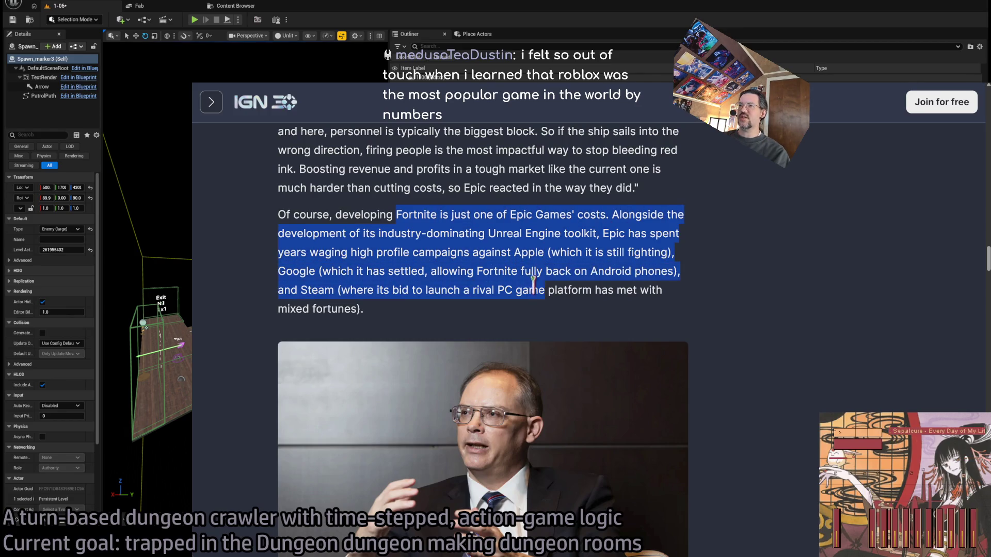
{"action": "double_click", "coordinate": [414, 214]}
{"action": "mouse_move", "coordinate": [414, 215]}
{"action": "left_mouse_down"}
{"action": "mouse_move", "coordinate": [544, 303]}
{"action": "mouse_move", "coordinate": [548, 291]}
{"action": "left_mouse_up"}
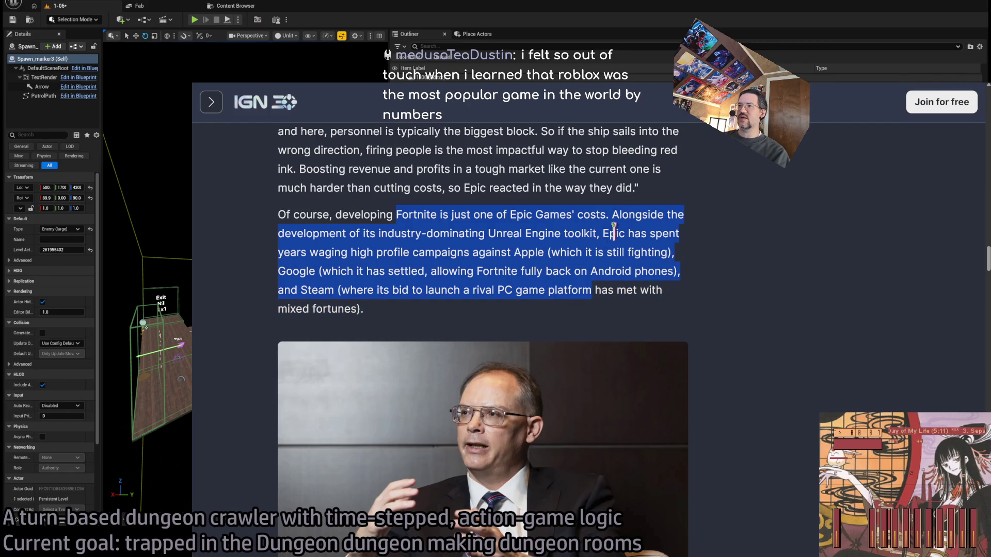
{"action": "double_click", "coordinate": [516, 252]}
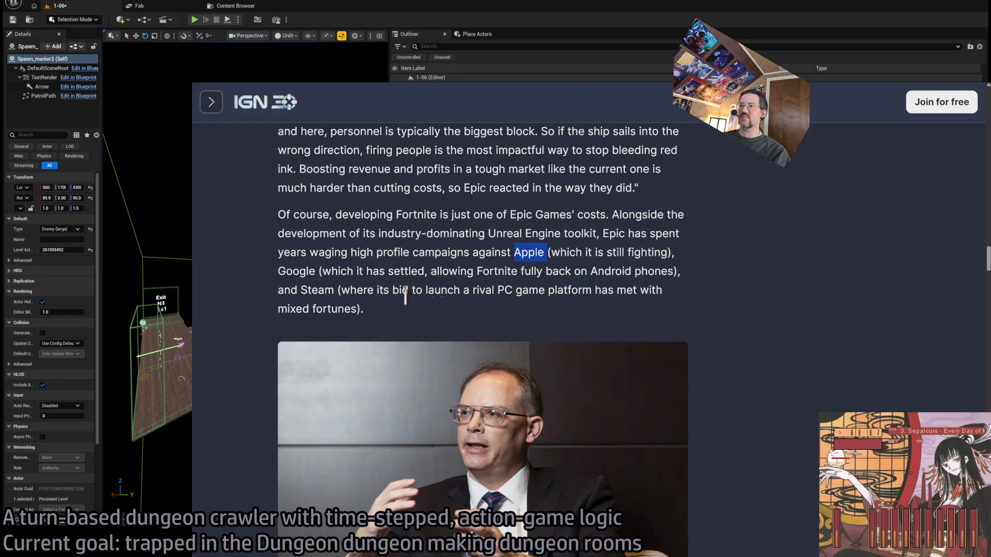
{"action": "middle_click", "coordinate": [725, 283]}
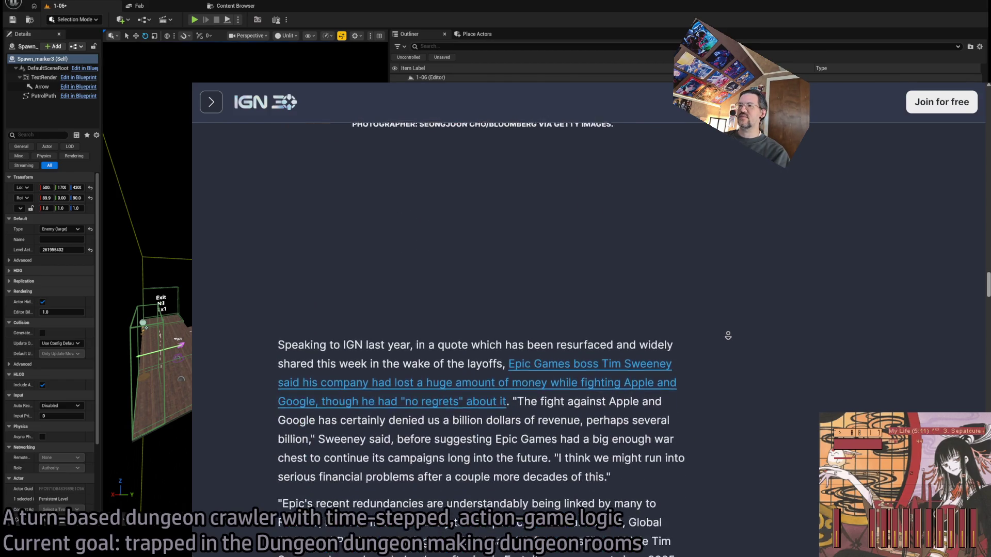
Step: Highlight and clear the two AppsFlyer analyst quote paragraphs while reading
{"action": "left_click", "coordinate": [727, 335]}
{"action": "mouse_move", "coordinate": [296, 139]}
{"action": "left_mouse_down"}
{"action": "mouse_move", "coordinate": [668, 470]}
{"action": "mouse_move", "coordinate": [280, 176]}
{"action": "mouse_move", "coordinate": [280, 139]}
{"action": "mouse_move", "coordinate": [578, 483]}
{"action": "left_mouse_up"}
{"action": "left_click", "coordinate": [686, 477]}
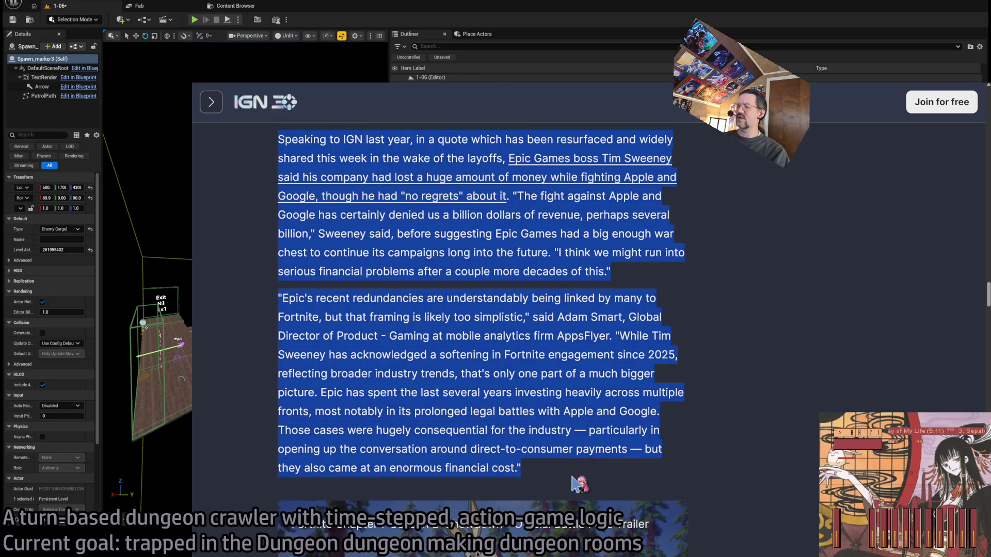
{"action": "left_click", "coordinate": [725, 413]}
{"action": "middle_click", "coordinate": [750, 349]}
{"action": "left_click", "coordinate": [735, 320]}
{"action": "mouse_move", "coordinate": [285, 153]}
{"action": "left_mouse_down"}
{"action": "mouse_move", "coordinate": [571, 450]}
{"action": "mouse_move", "coordinate": [593, 487]}
{"action": "left_mouse_up"}
{"action": "mouse_move", "coordinate": [522, 487]}
{"action": "left_mouse_down"}
{"action": "mouse_move", "coordinate": [508, 392]}
{"action": "mouse_move", "coordinate": [271, 167]}
{"action": "mouse_move", "coordinate": [282, 154]}
{"action": "mouse_move", "coordinate": [354, 215]}
{"action": "mouse_move", "coordinate": [574, 489]}
{"action": "left_mouse_up"}
{"action": "left_click", "coordinate": [604, 483]}
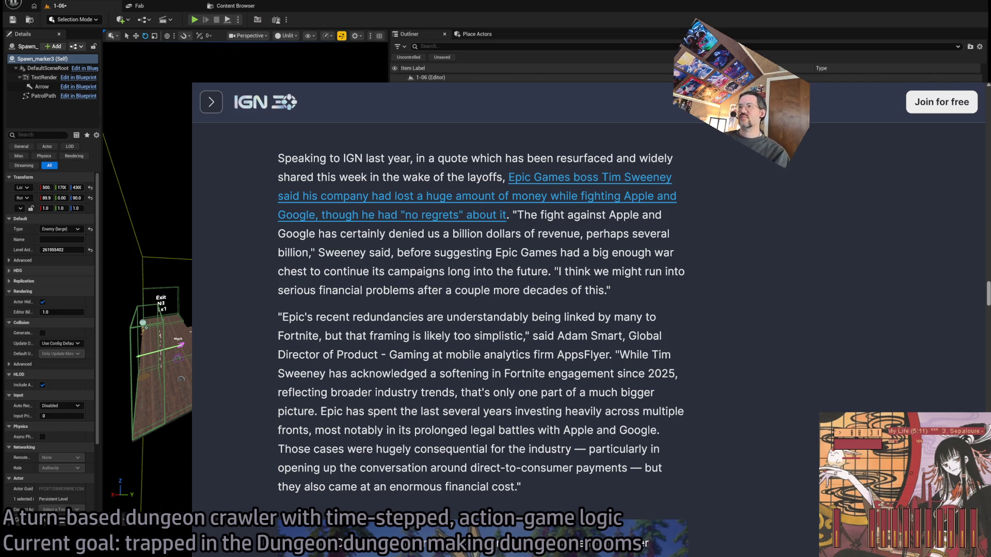
Step: Reselect both quote paragraphs, then bring the Unreal Editor's 1-06 level to the front
{"action": "mouse_move", "coordinate": [521, 487]}
{"action": "left_mouse_down"}
{"action": "mouse_move", "coordinate": [279, 250]}
{"action": "mouse_move", "coordinate": [281, 160]}
{"action": "mouse_move", "coordinate": [577, 487]}
{"action": "left_mouse_up"}
{"action": "triple_click", "coordinate": [281, 160]}
{"action": "left_click", "coordinate": [570, 481]}
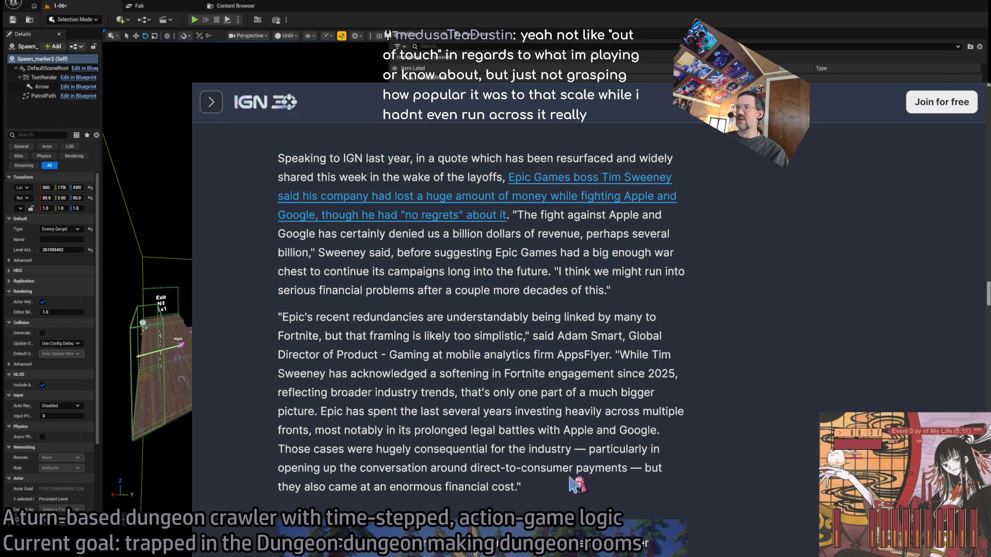
{"action": "triple_click", "coordinate": [271, 158]}
{"action": "left_click_drag", "start_coordinate": [271, 158], "coordinate": [623, 490]}
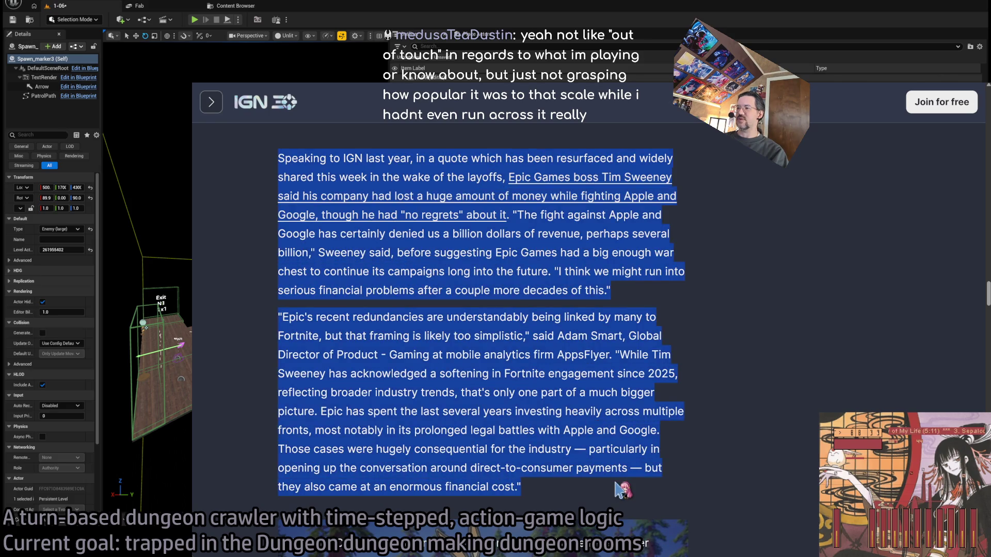
{"action": "left_click", "coordinate": [610, 488]}
{"action": "key", "text": "alt+Tab"}
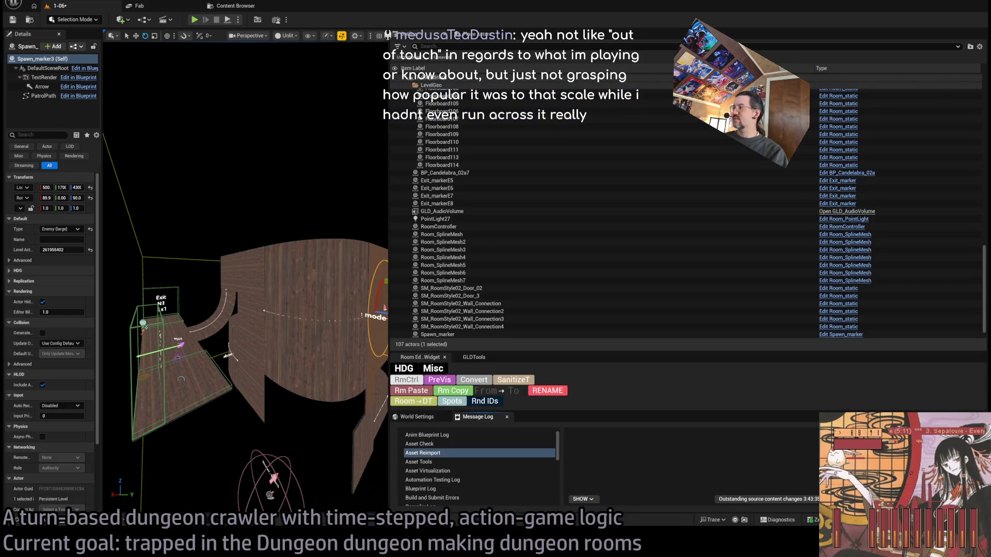
Step: Return the IGN article over the 1-06 level, selecting words in the AppsFlyer analyst's quote
{"action": "key", "text": "alt+Tab"}
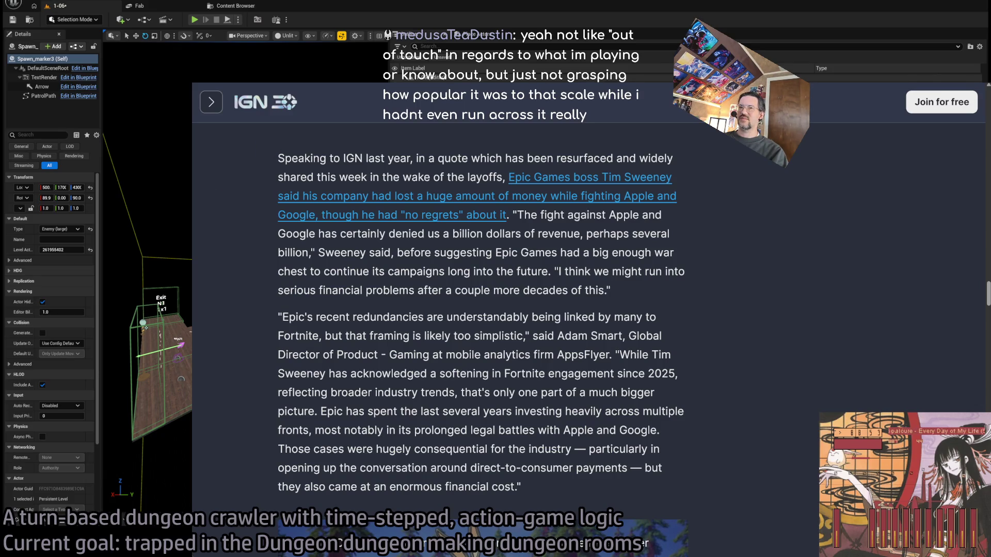
{"action": "double_click", "coordinate": [418, 336]}
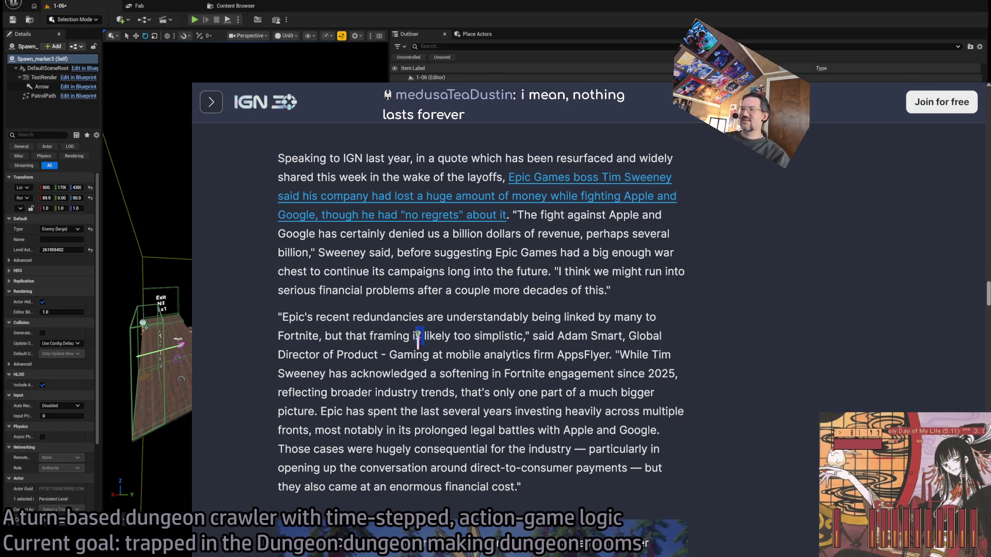
{"action": "mouse_move", "coordinate": [421, 333]}
{"action": "left_mouse_down"}
{"action": "mouse_move", "coordinate": [468, 298]}
{"action": "mouse_move", "coordinate": [418, 344]}
{"action": "mouse_move", "coordinate": [418, 336]}
{"action": "mouse_move", "coordinate": [510, 344]}
{"action": "left_mouse_up"}
{"action": "key", "text": "alt+Tab"}
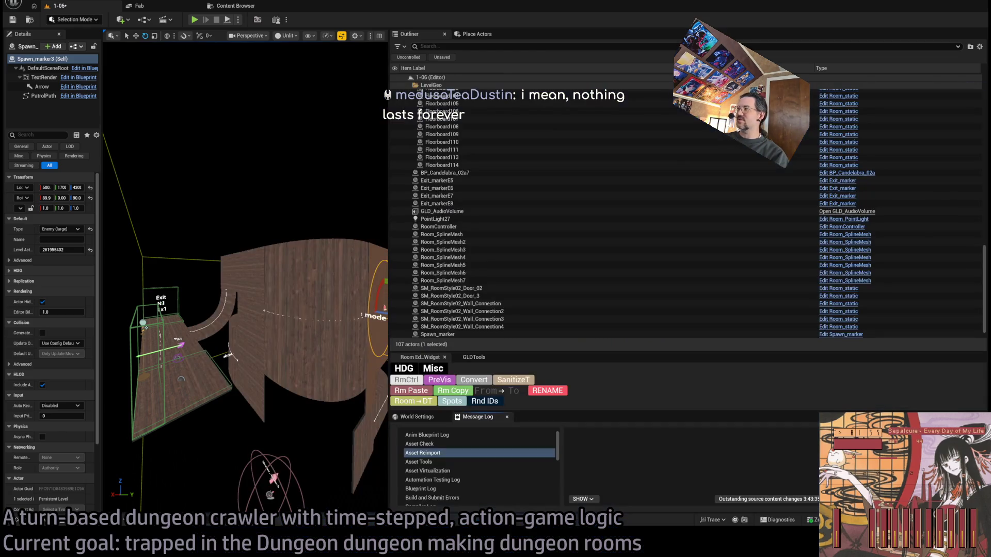
{"action": "key", "text": "alt+Tab"}
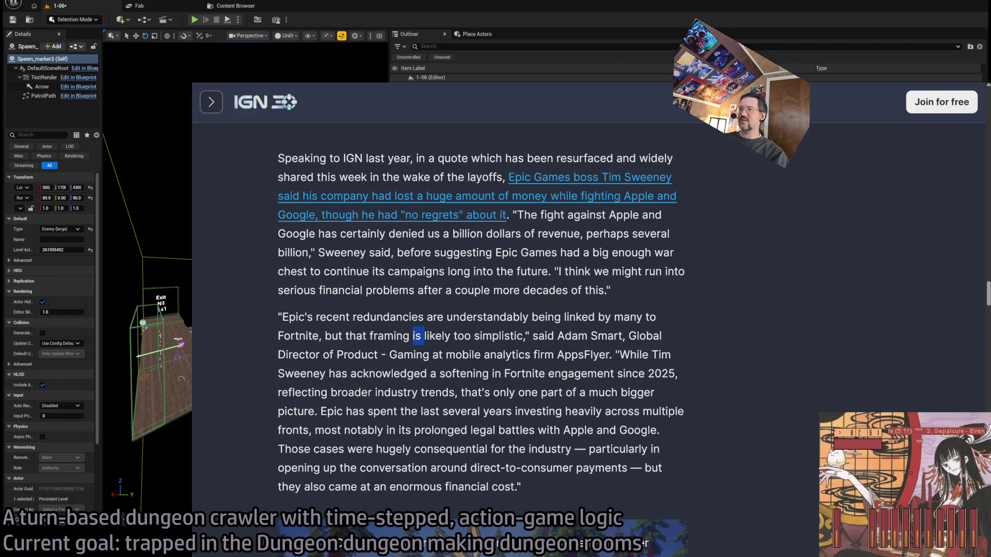
Step: Highlight the analyst quote's opening lines, then clear it and switch to the editor
{"action": "mouse_move", "coordinate": [292, 317]}
{"action": "left_mouse_down"}
{"action": "mouse_move", "coordinate": [418, 369]}
{"action": "mouse_move", "coordinate": [438, 395]}
{"action": "left_mouse_up"}
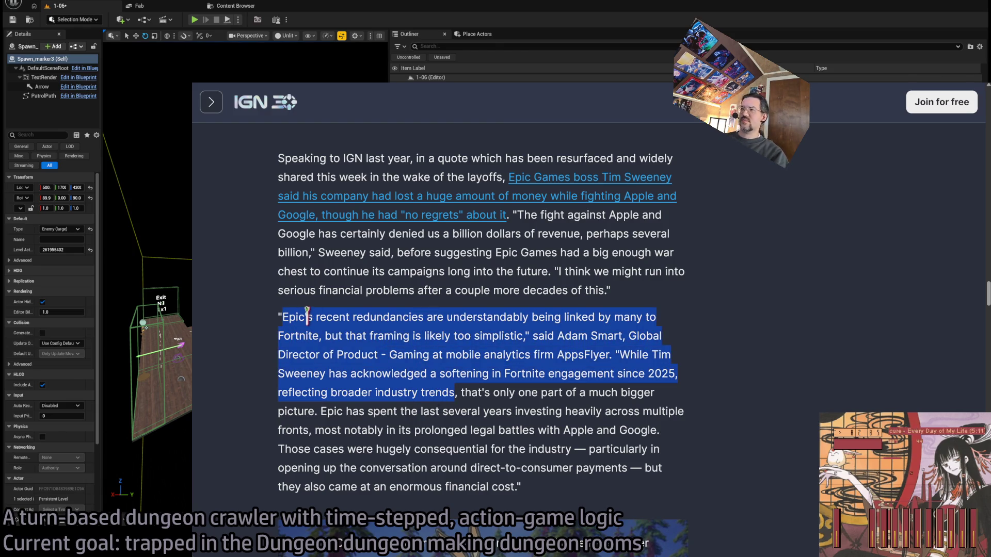
{"action": "mouse_move", "coordinate": [282, 317]}
{"action": "left_mouse_down"}
{"action": "mouse_move", "coordinate": [495, 351]}
{"action": "mouse_move", "coordinate": [578, 467]}
{"action": "mouse_move", "coordinate": [516, 470]}
{"action": "mouse_move", "coordinate": [497, 490]}
{"action": "mouse_move", "coordinate": [506, 486]}
{"action": "left_mouse_up"}
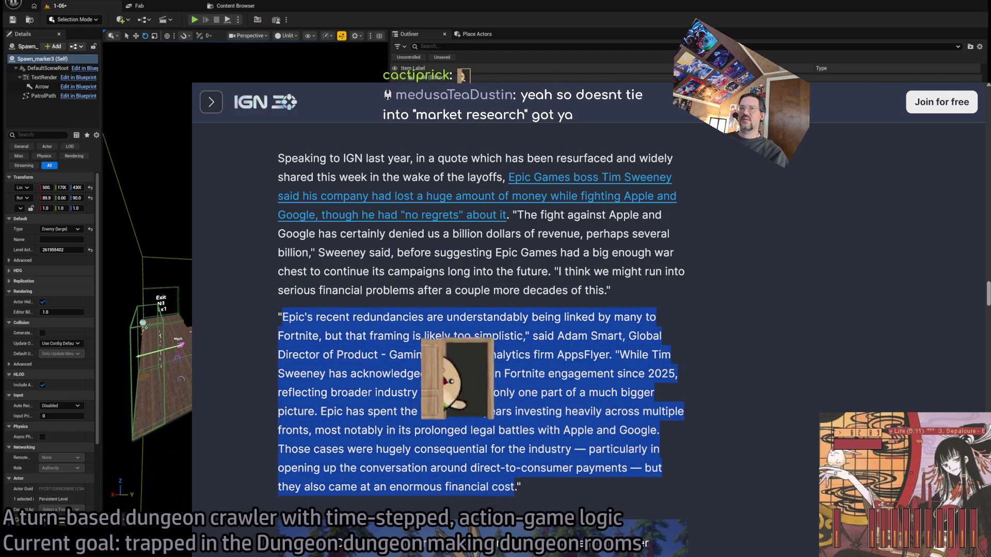
{"action": "key", "text": "alt+Tab"}
{"action": "key", "text": "alt+Tab"}
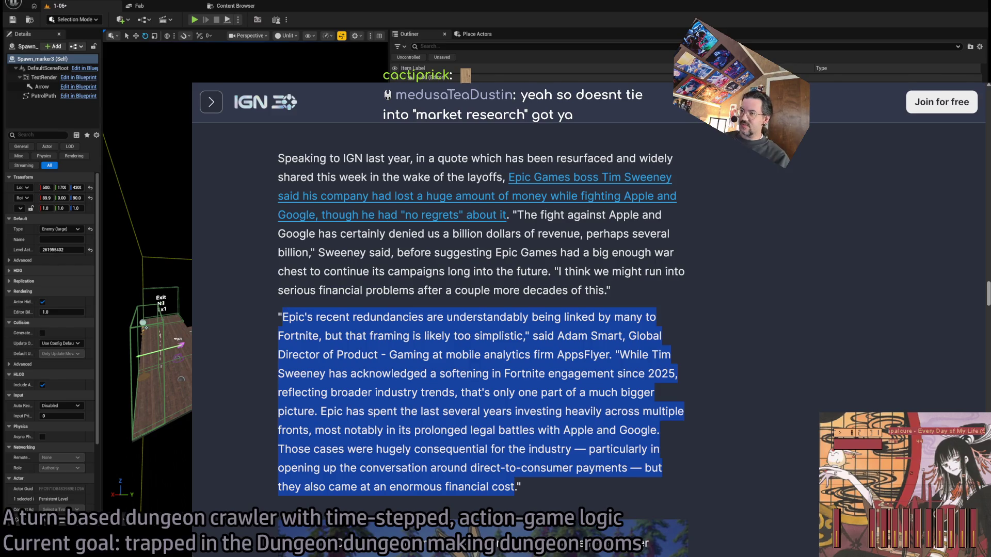
{"action": "left_click", "coordinate": [307, 292]}
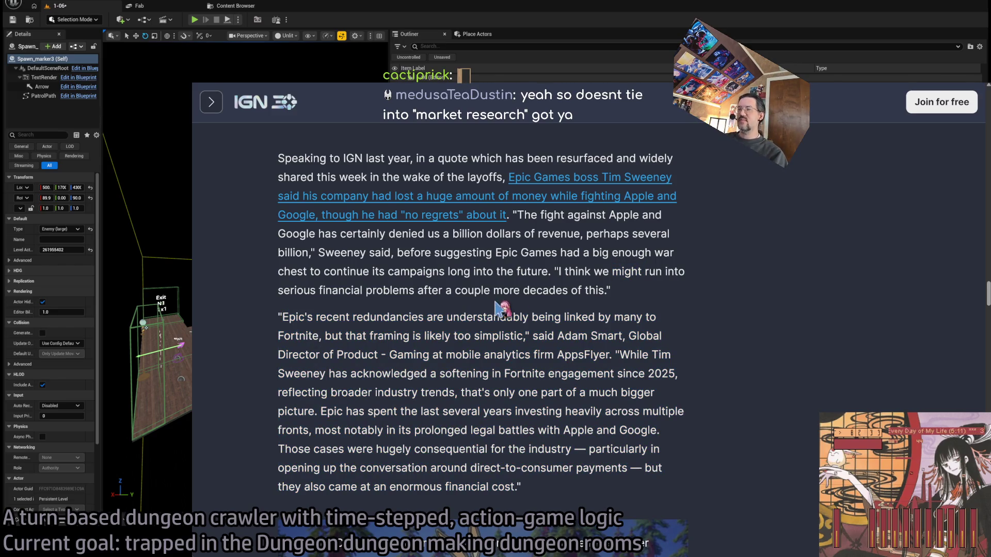
{"action": "key", "text": "alt+Tab"}
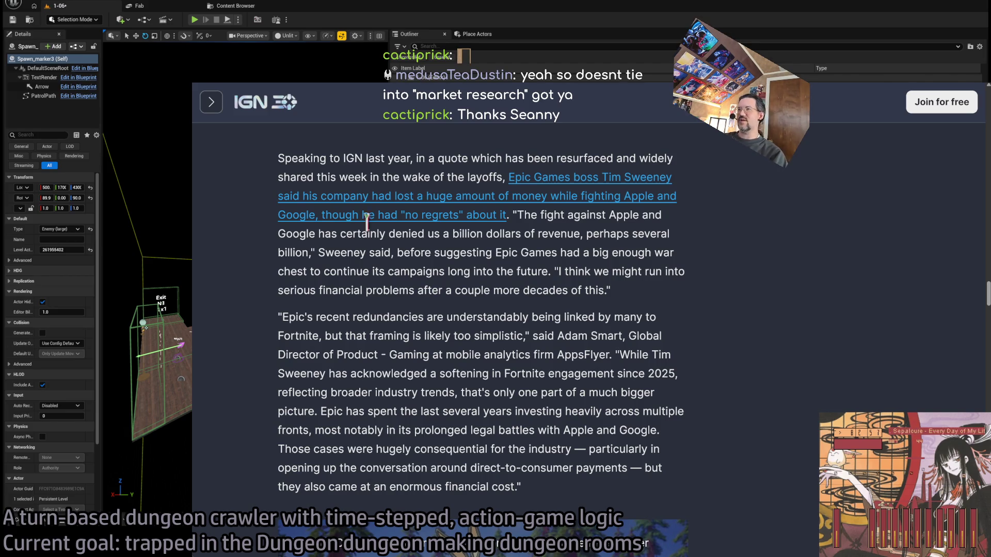
Step: Highlight the article's first paragraph repeatedly while reading it
{"action": "mouse_move", "coordinate": [278, 157]}
{"action": "left_mouse_down"}
{"action": "mouse_move", "coordinate": [692, 421]}
{"action": "mouse_move", "coordinate": [674, 482]}
{"action": "left_mouse_up"}
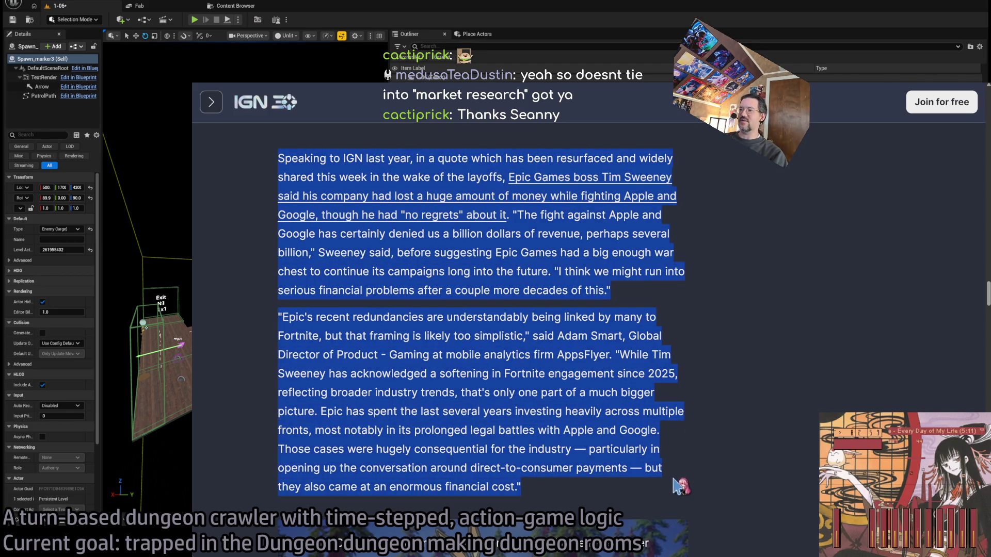
{"action": "left_click", "coordinate": [666, 483]}
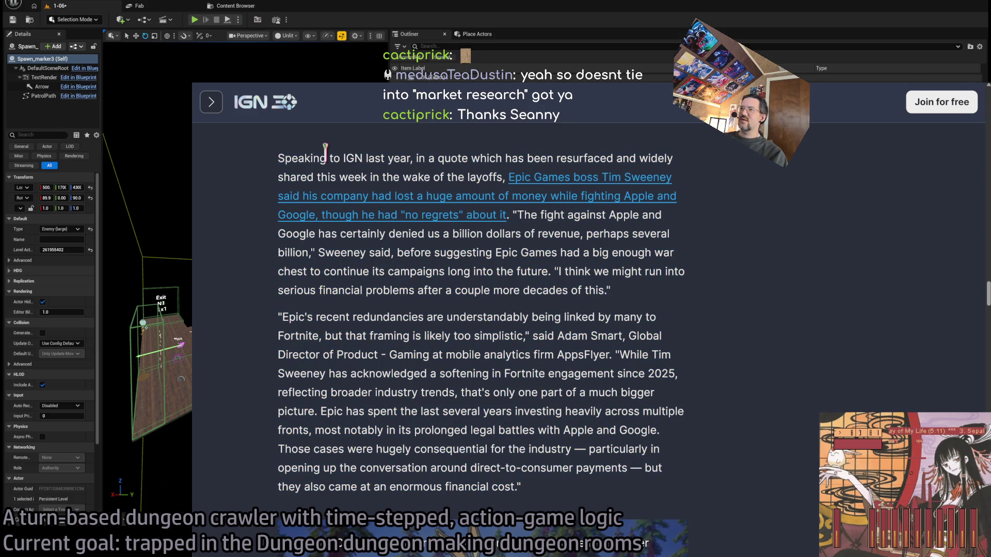
{"action": "mouse_move", "coordinate": [263, 165]}
{"action": "left_mouse_down"}
{"action": "mouse_move", "coordinate": [601, 337]}
{"action": "mouse_move", "coordinate": [665, 309]}
{"action": "left_mouse_up"}
{"action": "left_click", "coordinate": [373, 181]}
{"action": "mouse_move", "coordinate": [268, 164]}
{"action": "left_mouse_down"}
{"action": "mouse_move", "coordinate": [378, 180]}
{"action": "mouse_move", "coordinate": [655, 298]}
{"action": "mouse_move", "coordinate": [647, 464]}
{"action": "mouse_move", "coordinate": [626, 497]}
{"action": "left_mouse_up"}
{"action": "left_click", "coordinate": [627, 496]}
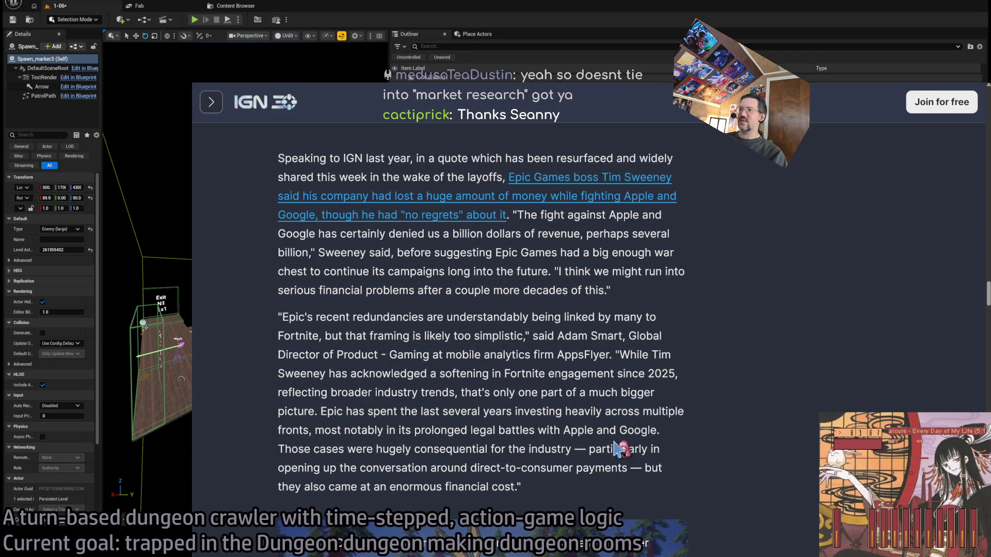
{"action": "left_click_drag", "start_coordinate": [277, 157], "coordinate": [648, 299]}
{"action": "left_click", "coordinate": [647, 299]}
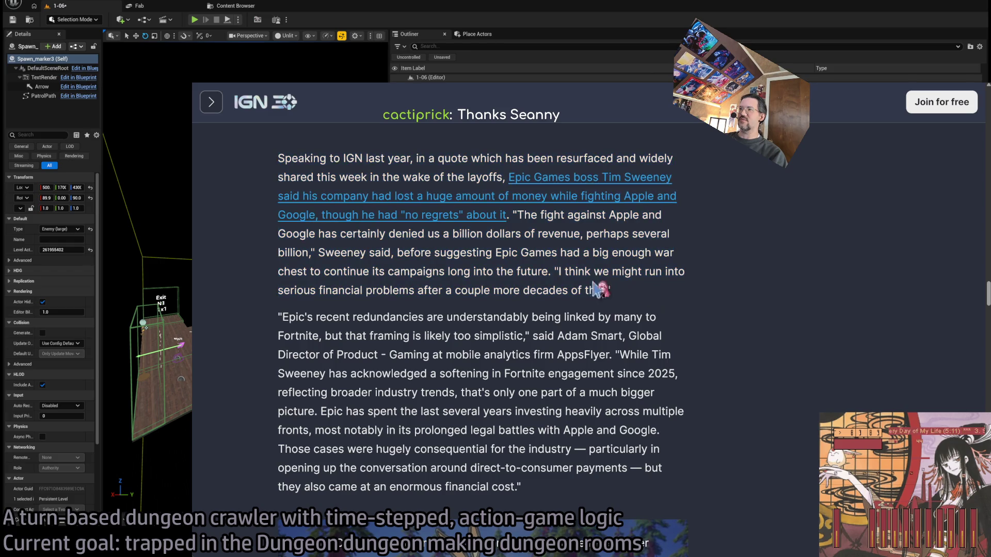
Step: Highlight the quotes about fighting Apple and billions in revenue, then autoscroll down
{"action": "left_click_drag", "start_coordinate": [512, 215], "coordinate": [552, 269]}
{"action": "left_click", "coordinate": [651, 292]}
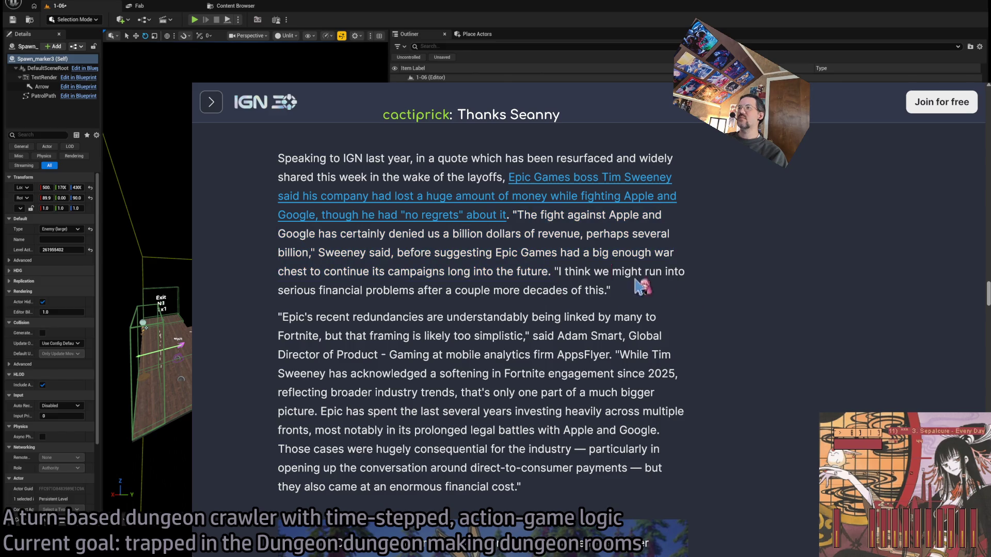
{"action": "left_click_drag", "start_coordinate": [512, 214], "coordinate": [314, 252]}
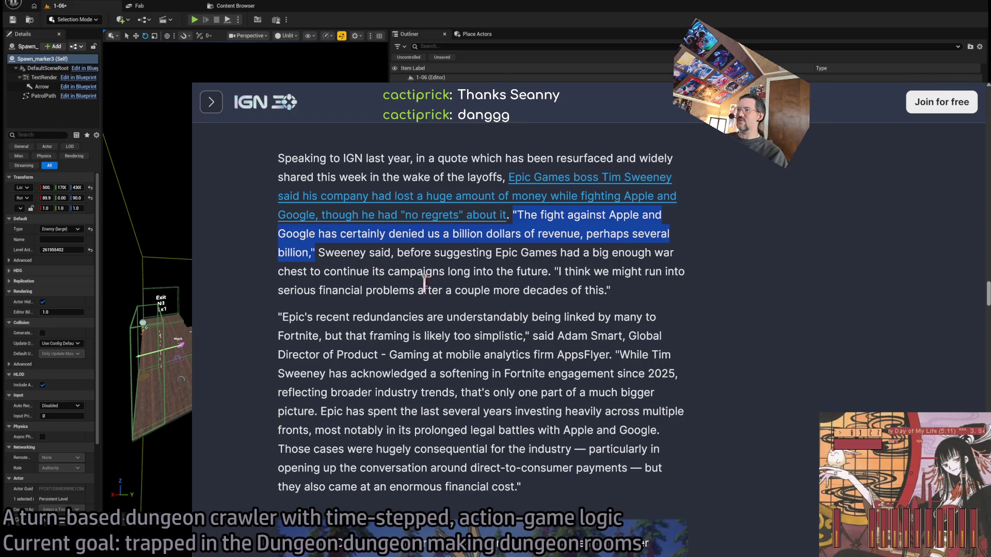
{"action": "left_click_drag", "start_coordinate": [562, 266], "coordinate": [658, 316]}
{"action": "middle_click", "coordinate": [736, 342]}
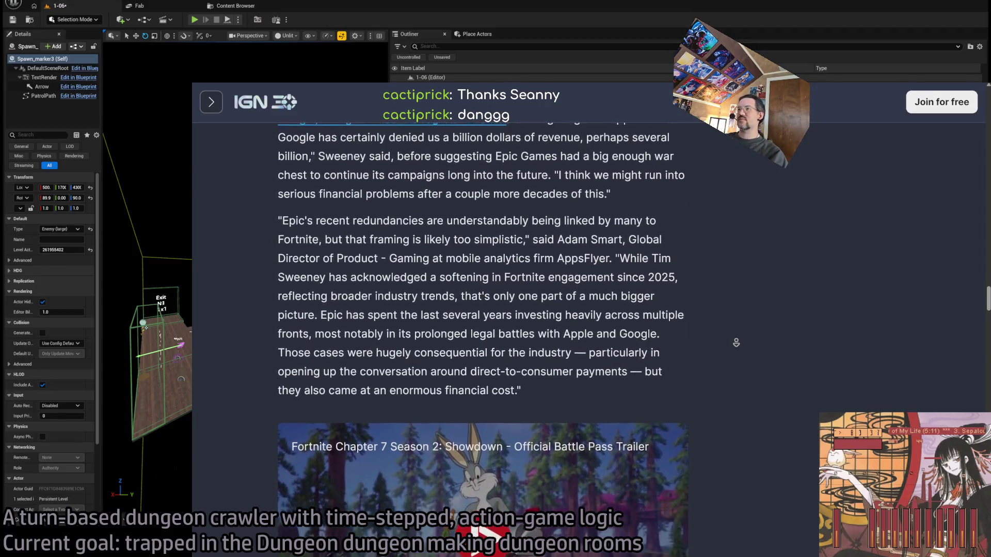
Step: Highlight the analyst's second quote on Epic's heavy investment and costly legal battles
{"action": "left_click", "coordinate": [738, 348]}
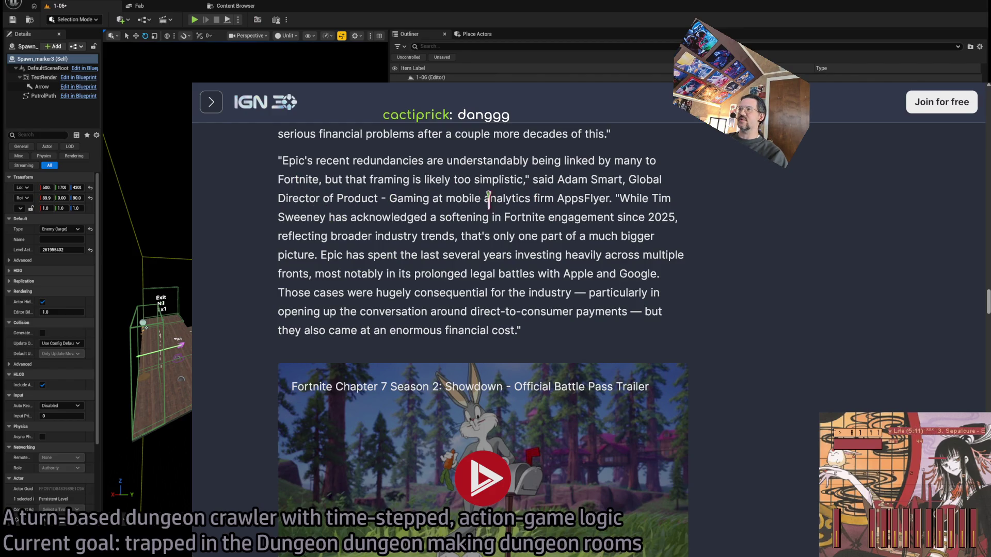
{"action": "mouse_move", "coordinate": [627, 199]}
{"action": "left_mouse_down"}
{"action": "mouse_move", "coordinate": [642, 200]}
{"action": "mouse_move", "coordinate": [403, 220]}
{"action": "left_mouse_up"}
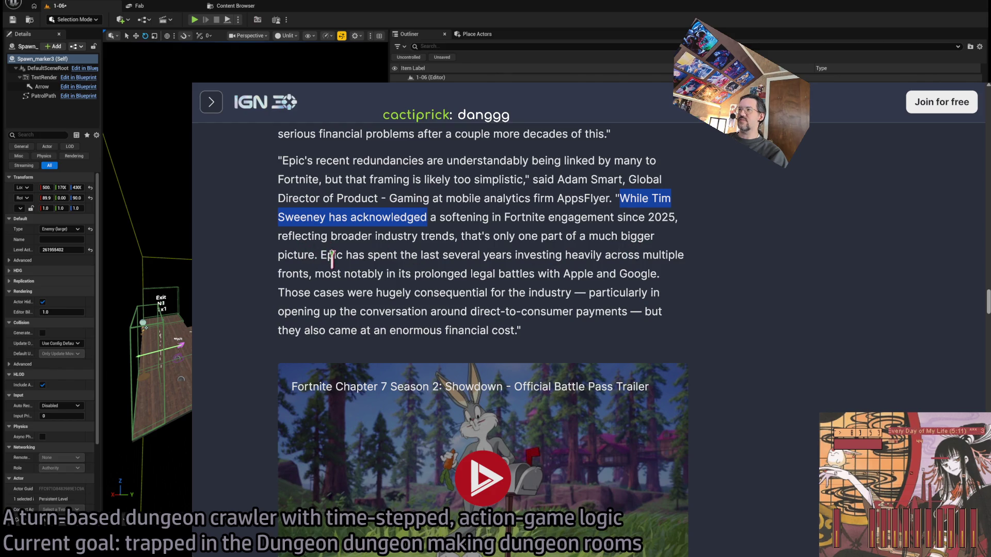
{"action": "left_click_drag", "start_coordinate": [327, 256], "coordinate": [564, 293]}
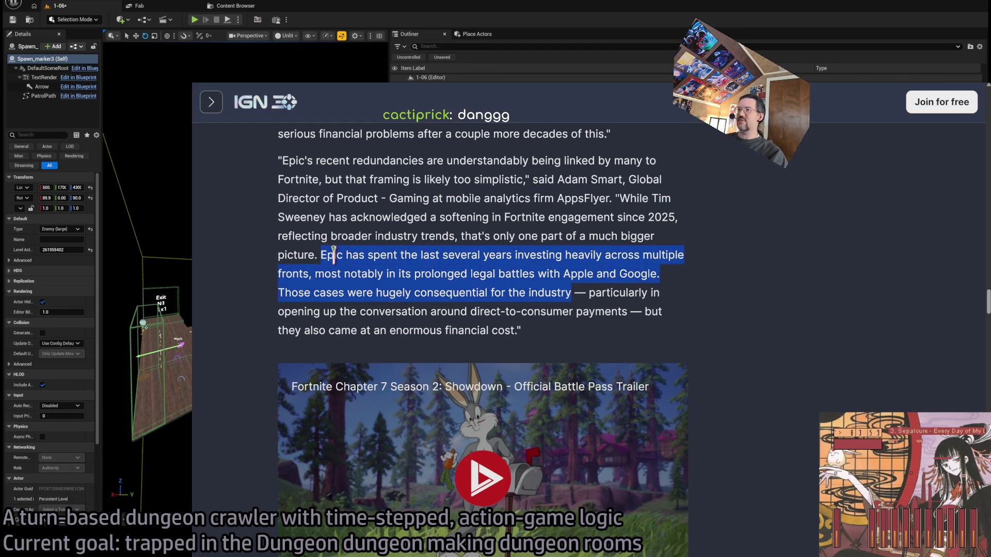
{"action": "left_click_drag", "start_coordinate": [332, 271], "coordinate": [614, 276]}
{"action": "left_click_drag", "start_coordinate": [279, 293], "coordinate": [583, 329]}
{"action": "middle_click", "coordinate": [780, 276]}
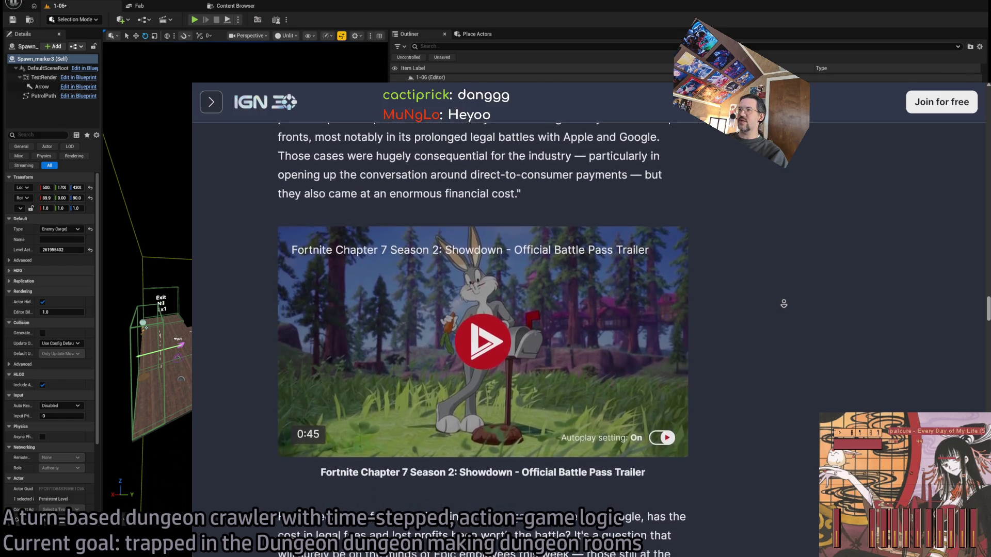
Step: Stop the autoscroll and start the Fortnite battle pass trailer
{"action": "left_click", "coordinate": [627, 260]}
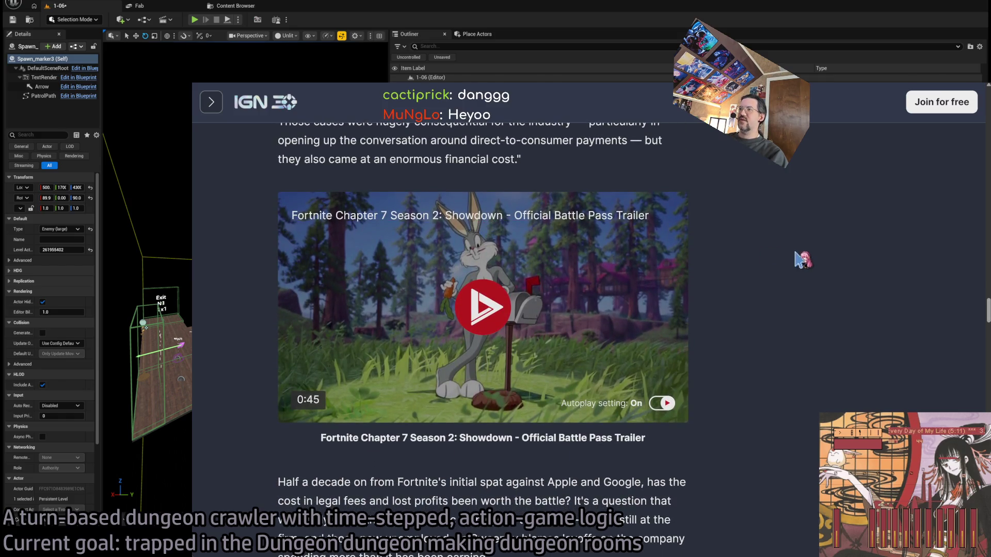
{"action": "left_click", "coordinate": [541, 221]}
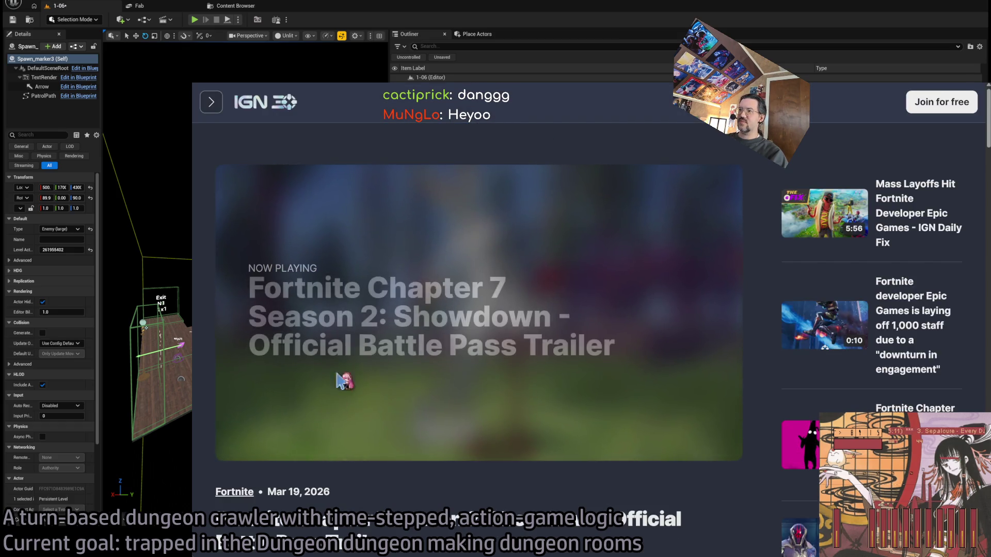
{"action": "scroll", "coordinate": [567, 444], "scroll_direction": "down", "scroll_amount": 3}
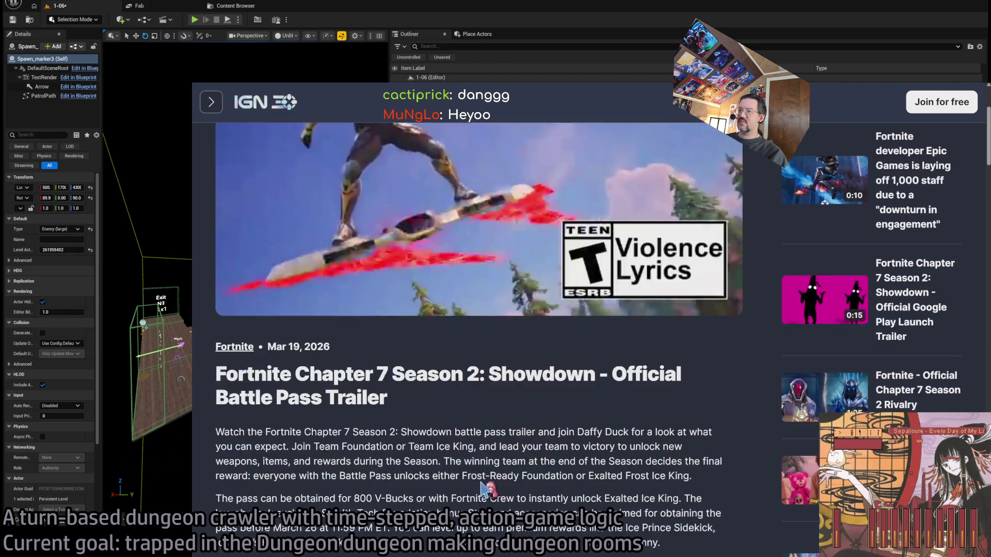
{"action": "scroll", "coordinate": [644, 408], "scroll_direction": "up", "scroll_amount": 1}
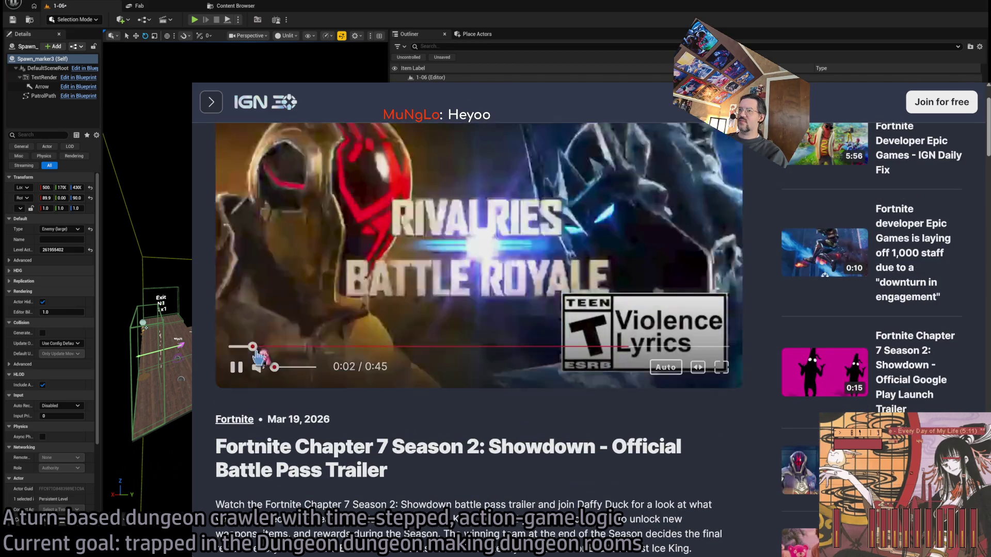
Step: Scrub the trailer past 0:15 and the new styles scene to near its end
{"action": "left_click_drag", "start_coordinate": [315, 366], "coordinate": [274, 367]}
{"action": "left_click", "coordinate": [332, 346]}
{"action": "left_click", "coordinate": [399, 346]}
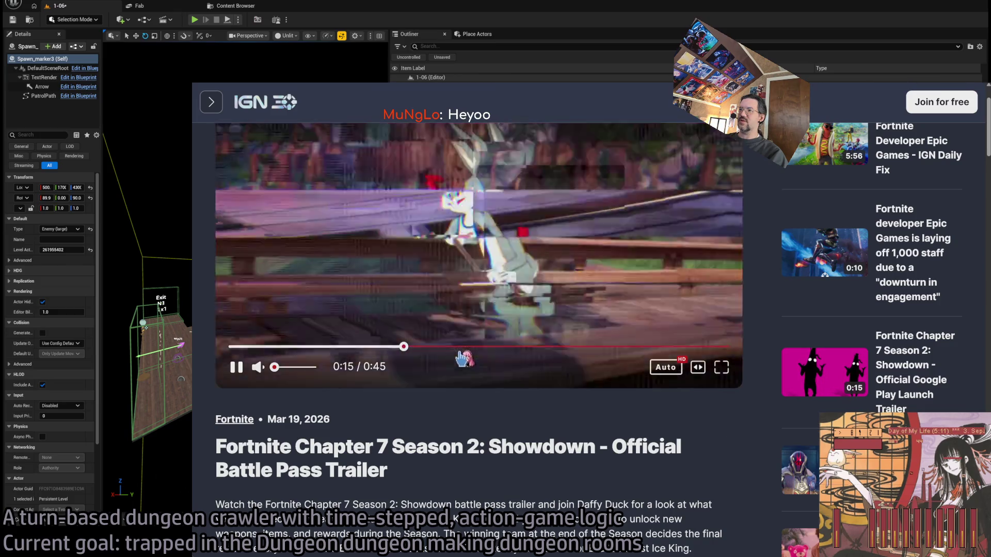
{"action": "scroll", "coordinate": [445, 448], "scroll_direction": "up", "scroll_amount": 1}
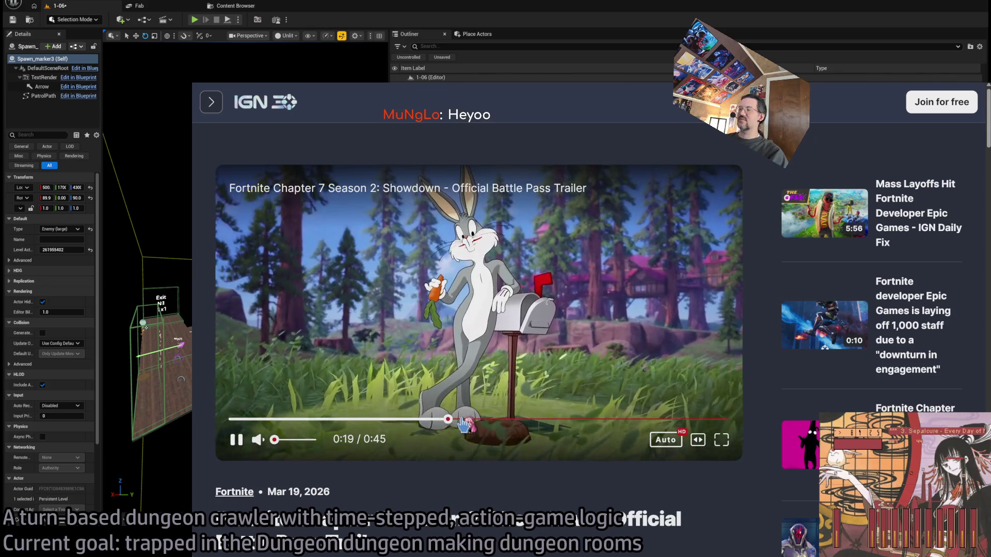
{"action": "left_click", "coordinate": [560, 419]}
{"action": "left_click", "coordinate": [626, 420]}
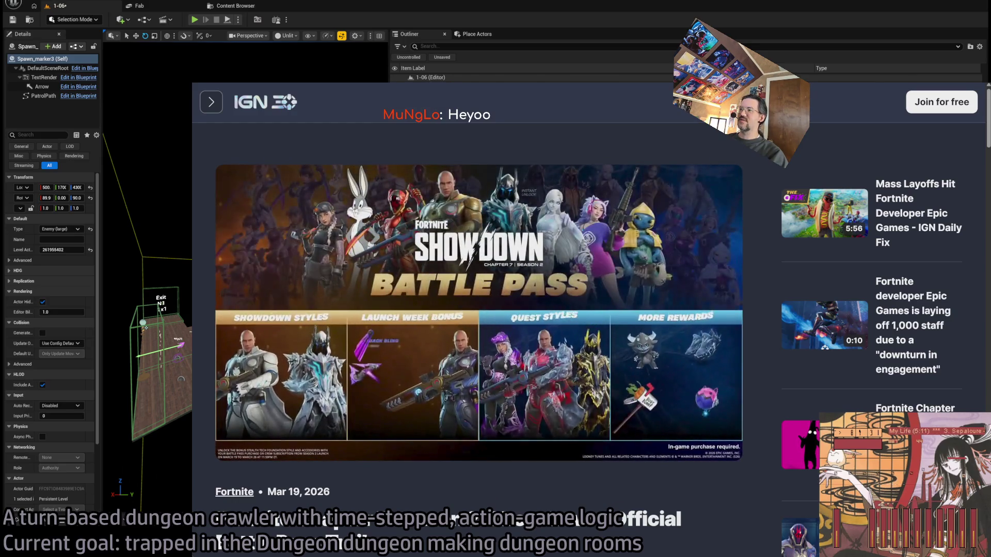
{"action": "scroll", "coordinate": [575, 381], "scroll_direction": "down", "scroll_amount": 10}
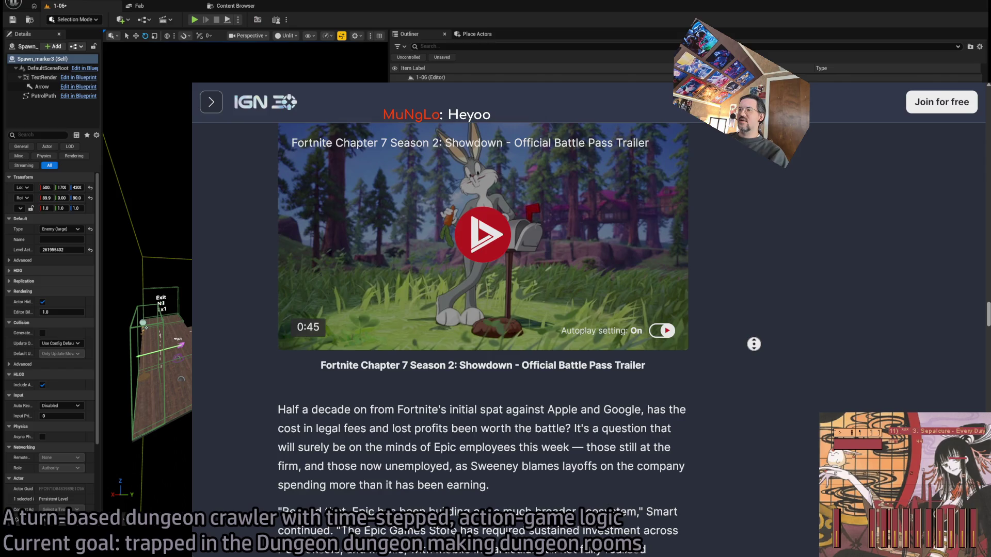
Step: Scroll down and highlight the sentence about layoffs and overspending
{"action": "scroll", "coordinate": [751, 356], "scroll_direction": "down", "scroll_amount": 2}
{"action": "scroll", "coordinate": [751, 390], "scroll_direction": "down", "scroll_amount": 2}
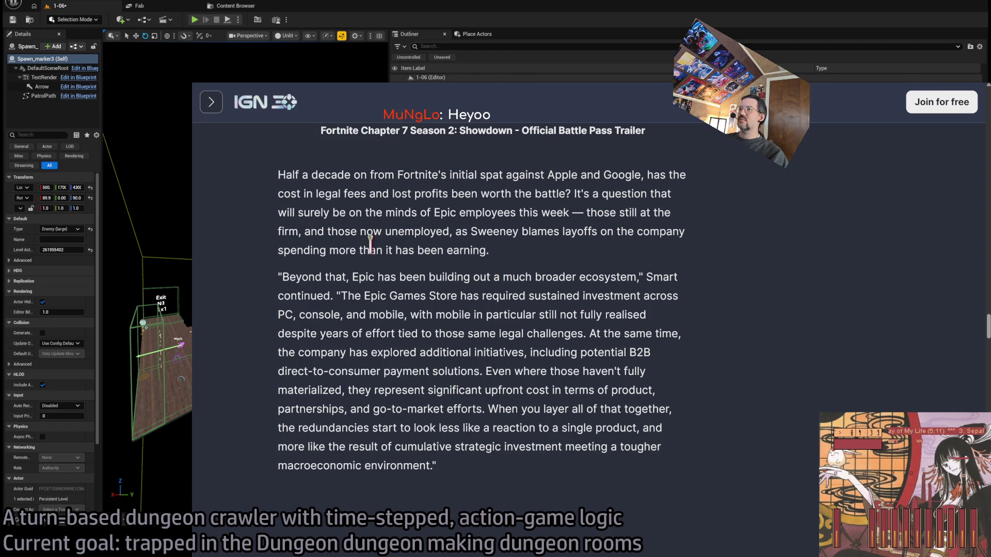
{"action": "scroll", "coordinate": [772, 240], "scroll_direction": "down", "scroll_amount": 1}
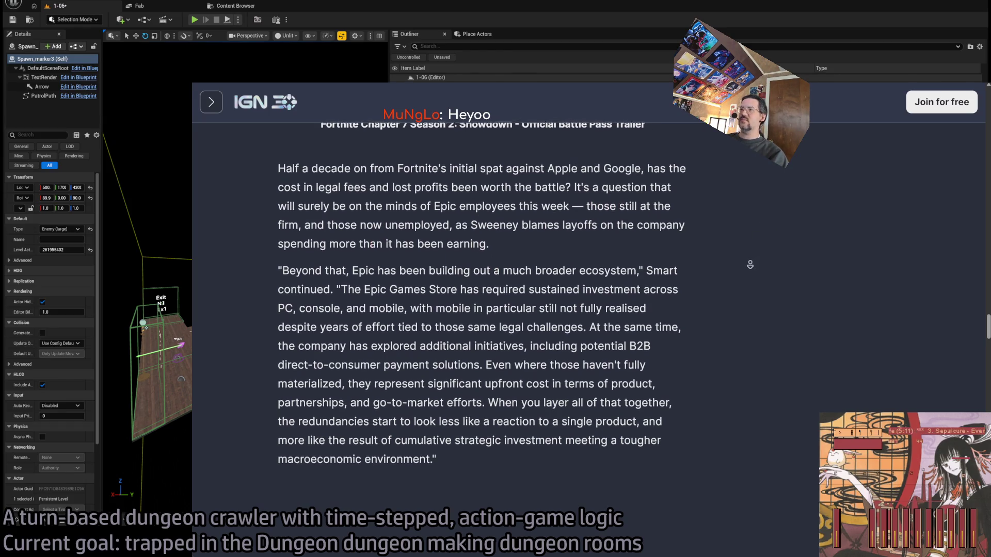
{"action": "mouse_move", "coordinate": [470, 217]}
{"action": "left_mouse_down"}
{"action": "mouse_move", "coordinate": [514, 218]}
{"action": "mouse_move", "coordinate": [534, 242]}
{"action": "left_mouse_up"}
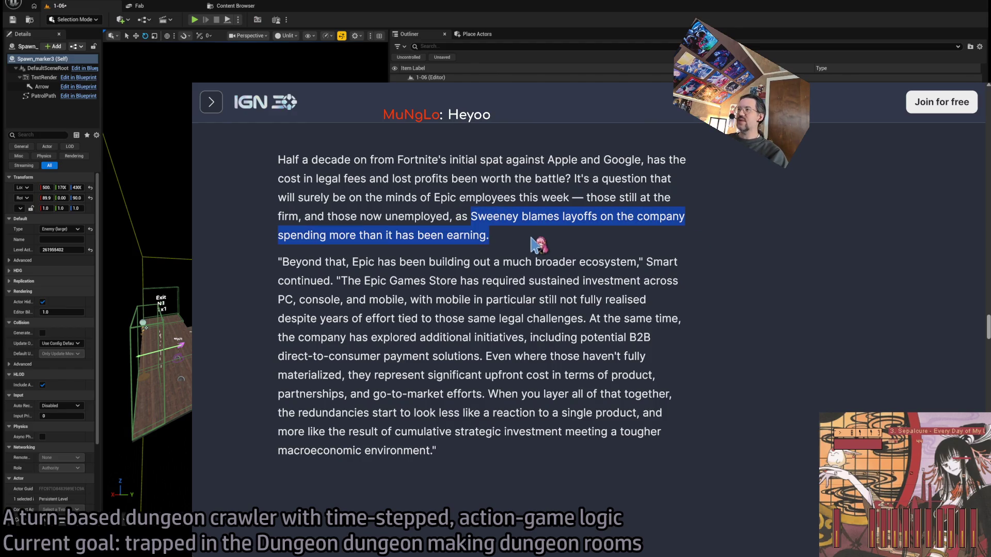
{"action": "left_click", "coordinate": [736, 245]}
{"action": "scroll", "coordinate": [719, 276], "scroll_direction": "down", "scroll_amount": 1}
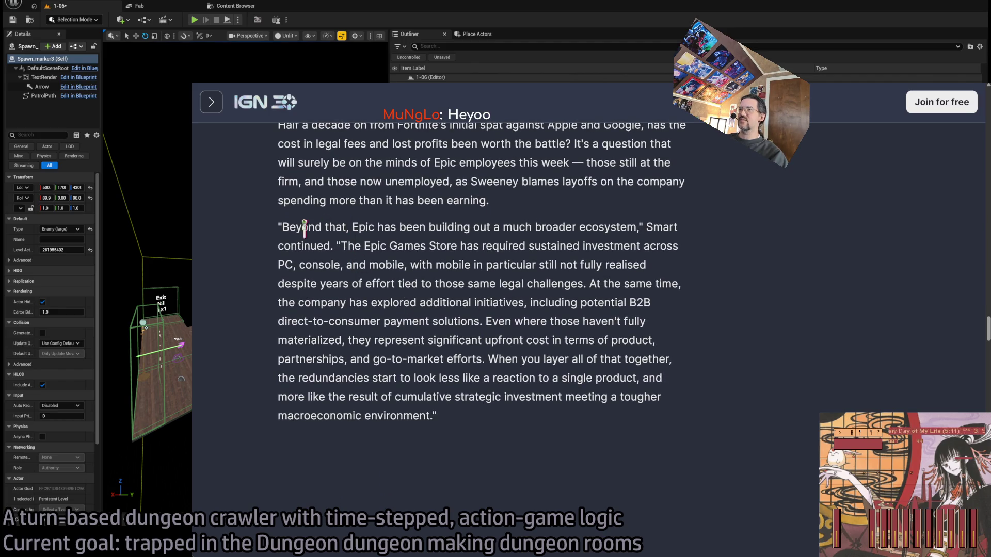
Step: Highlight the ecosystem quote's sentences on the Epic Games Store's legal challenges
{"action": "mouse_move", "coordinate": [308, 227]}
{"action": "left_mouse_down"}
{"action": "mouse_move", "coordinate": [577, 227]}
{"action": "mouse_move", "coordinate": [434, 246]}
{"action": "left_mouse_up"}
{"action": "double_click", "coordinate": [356, 243]}
{"action": "mouse_move", "coordinate": [356, 240]}
{"action": "left_mouse_down"}
{"action": "mouse_move", "coordinate": [640, 266]}
{"action": "mouse_move", "coordinate": [645, 247]}
{"action": "mouse_move", "coordinate": [474, 247]}
{"action": "mouse_move", "coordinate": [330, 266]}
{"action": "mouse_move", "coordinate": [616, 271]}
{"action": "mouse_move", "coordinate": [331, 284]}
{"action": "mouse_move", "coordinate": [513, 292]}
{"action": "mouse_move", "coordinate": [592, 283]}
{"action": "left_mouse_up"}
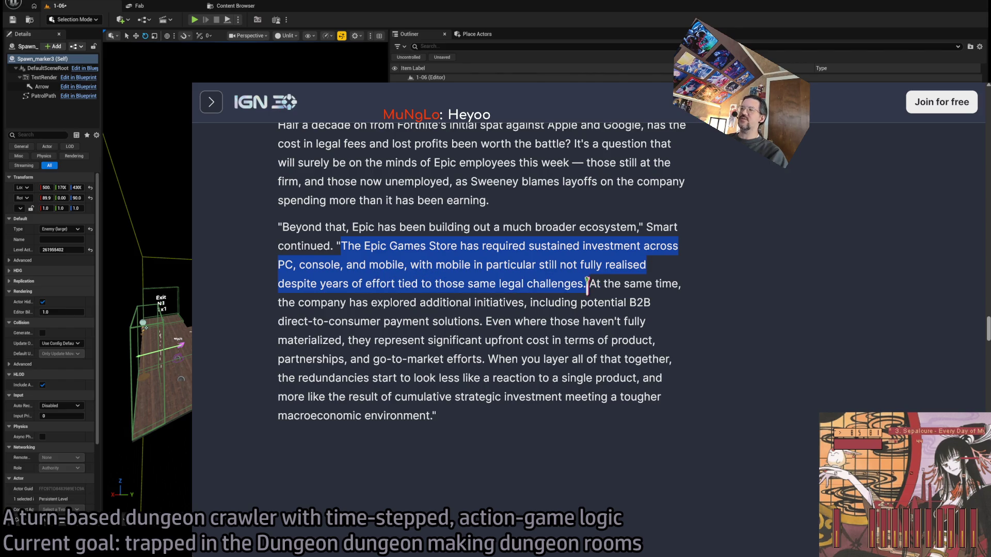
{"action": "mouse_move", "coordinate": [342, 246]}
{"action": "left_mouse_down"}
{"action": "mouse_move", "coordinate": [592, 284]}
{"action": "mouse_move", "coordinate": [572, 436]}
{"action": "mouse_move", "coordinate": [575, 333]}
{"action": "left_mouse_up"}
{"action": "mouse_move", "coordinate": [591, 283]}
{"action": "left_mouse_down"}
{"action": "mouse_move", "coordinate": [568, 324]}
{"action": "mouse_move", "coordinate": [405, 324]}
{"action": "mouse_move", "coordinate": [450, 353]}
{"action": "mouse_move", "coordinate": [449, 398]}
{"action": "mouse_move", "coordinate": [471, 416]}
{"action": "left_mouse_up"}
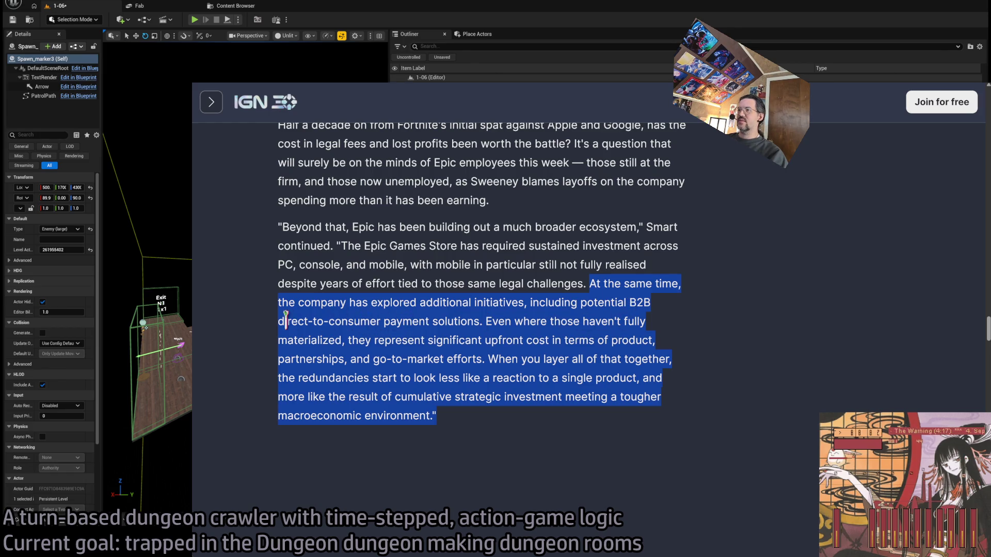
{"action": "double_click", "coordinate": [497, 321]}
{"action": "mouse_move", "coordinate": [499, 321]}
{"action": "left_mouse_down"}
{"action": "mouse_move", "coordinate": [643, 320]}
{"action": "mouse_move", "coordinate": [601, 411]}
{"action": "left_mouse_up"}
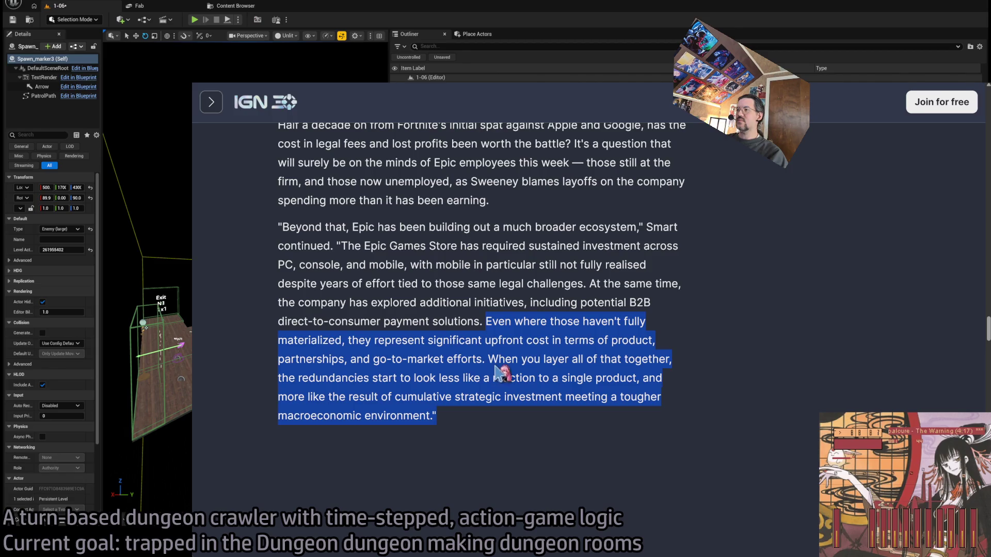
Step: Highlight the 'When you layer' investment sentence, then scroll to the 'All companies' heading
{"action": "middle_click", "coordinate": [729, 372]}
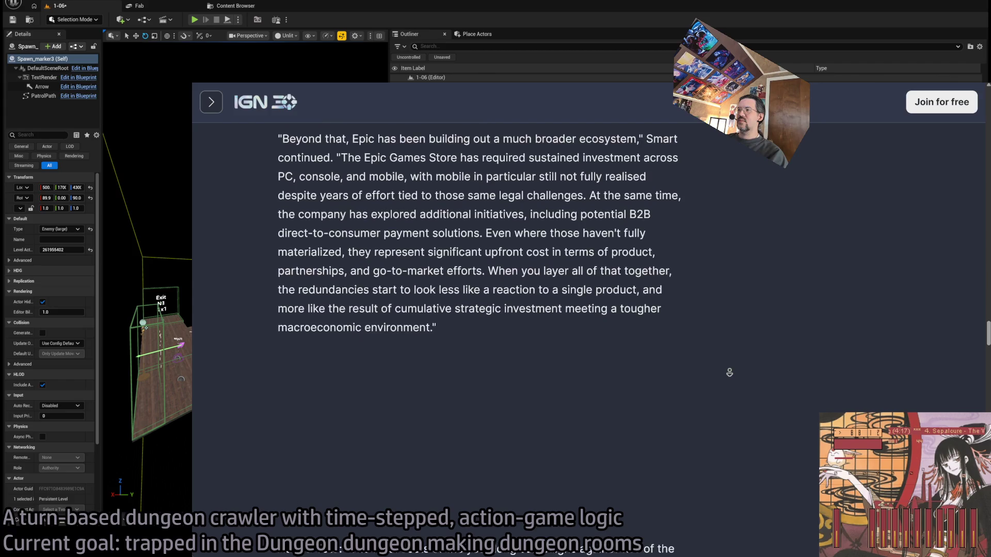
{"action": "left_click", "coordinate": [581, 232]}
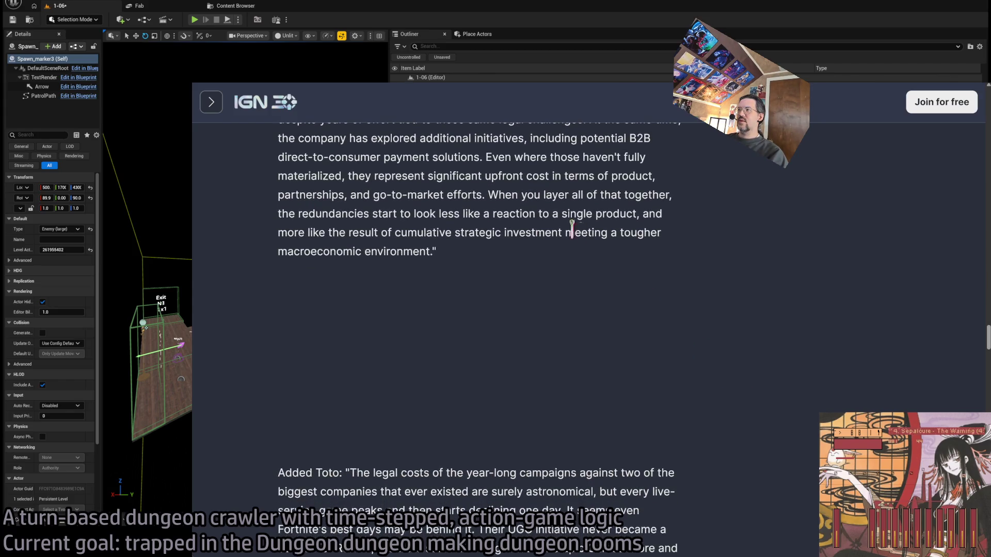
{"action": "mouse_move", "coordinate": [487, 195]}
{"action": "left_mouse_down"}
{"action": "mouse_move", "coordinate": [561, 233]}
{"action": "mouse_move", "coordinate": [522, 256]}
{"action": "left_mouse_up"}
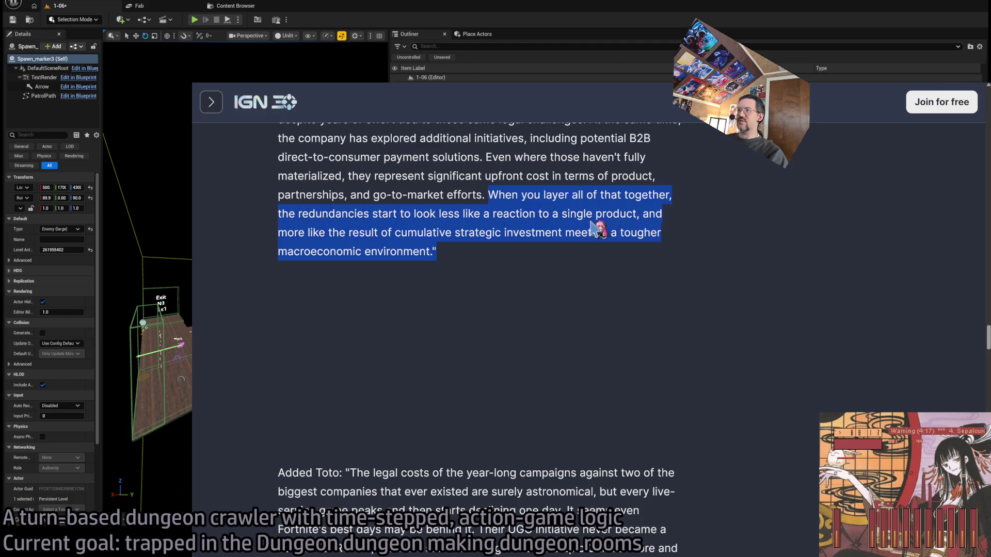
{"action": "mouse_move", "coordinate": [644, 214]}
{"action": "left_mouse_down"}
{"action": "mouse_move", "coordinate": [405, 233]}
{"action": "mouse_move", "coordinate": [624, 238]}
{"action": "left_mouse_up"}
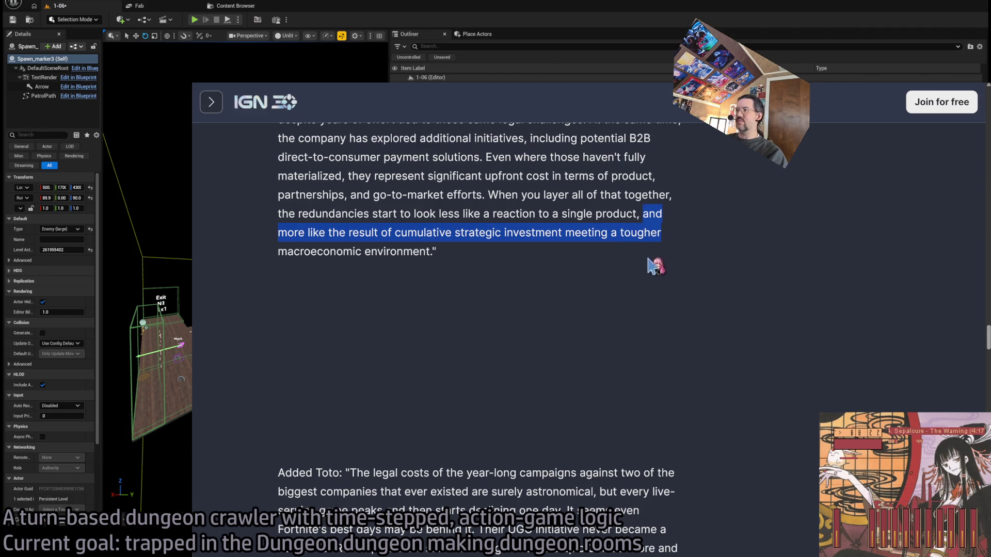
{"action": "left_click", "coordinate": [677, 265]}
{"action": "scroll", "coordinate": [679, 272], "scroll_direction": "down", "scroll_amount": 4}
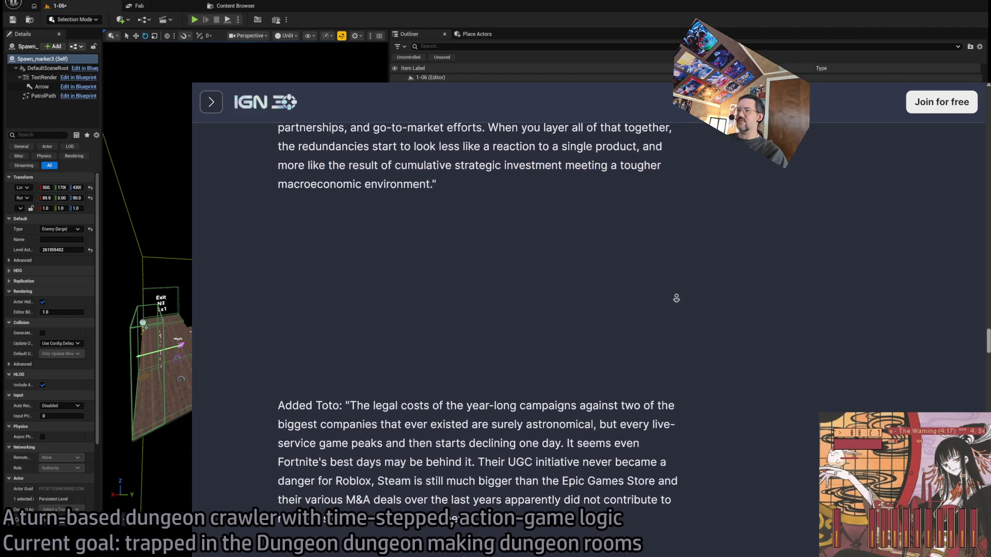
{"action": "scroll", "coordinate": [684, 315], "scroll_direction": "down", "scroll_amount": 2}
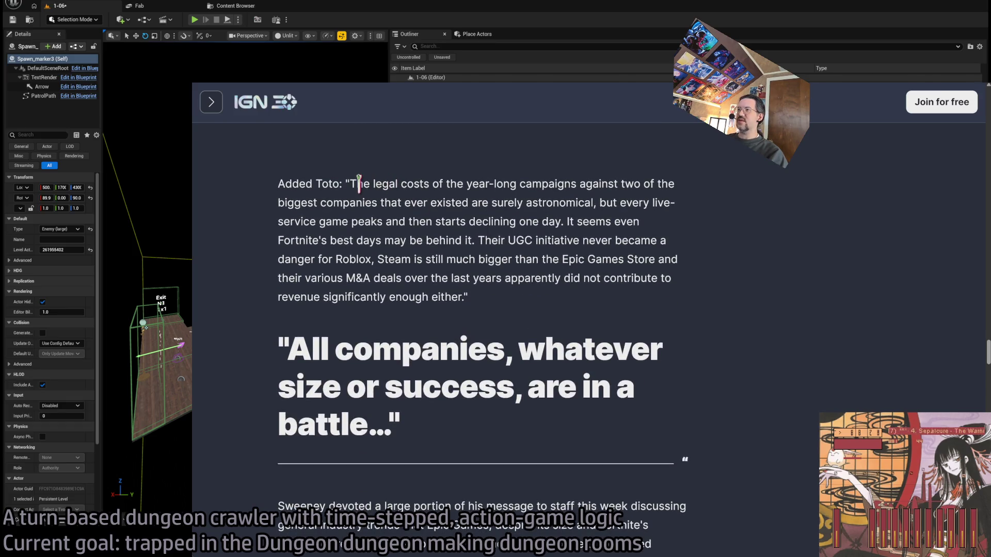
{"action": "mouse_move", "coordinate": [369, 188]}
{"action": "left_mouse_down"}
{"action": "mouse_move", "coordinate": [563, 196]}
{"action": "mouse_move", "coordinate": [347, 221]}
{"action": "left_mouse_up"}
{"action": "left_click_drag", "start_coordinate": [569, 221], "coordinate": [580, 309]}
{"action": "left_click", "coordinate": [581, 310]}
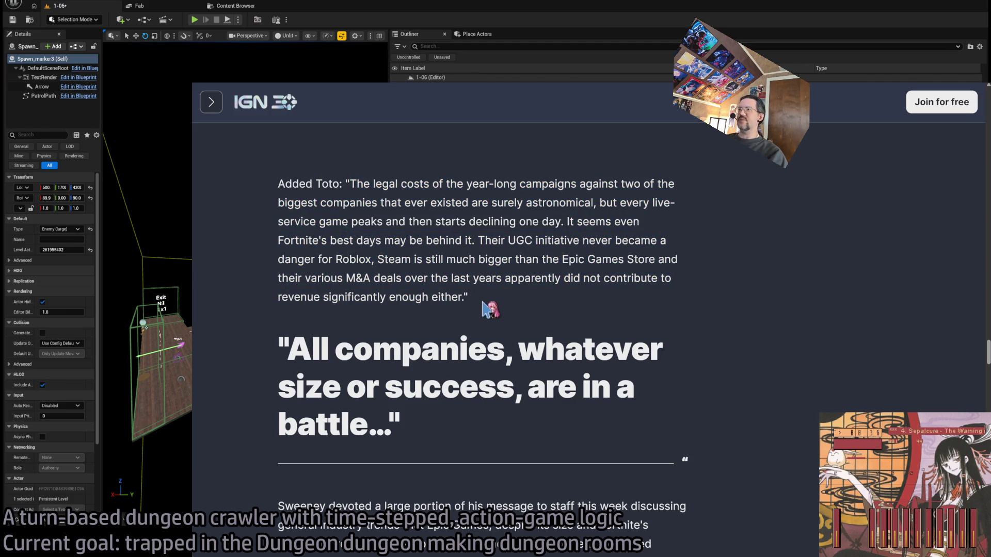
{"action": "left_click_drag", "start_coordinate": [484, 304], "coordinate": [472, 223]}
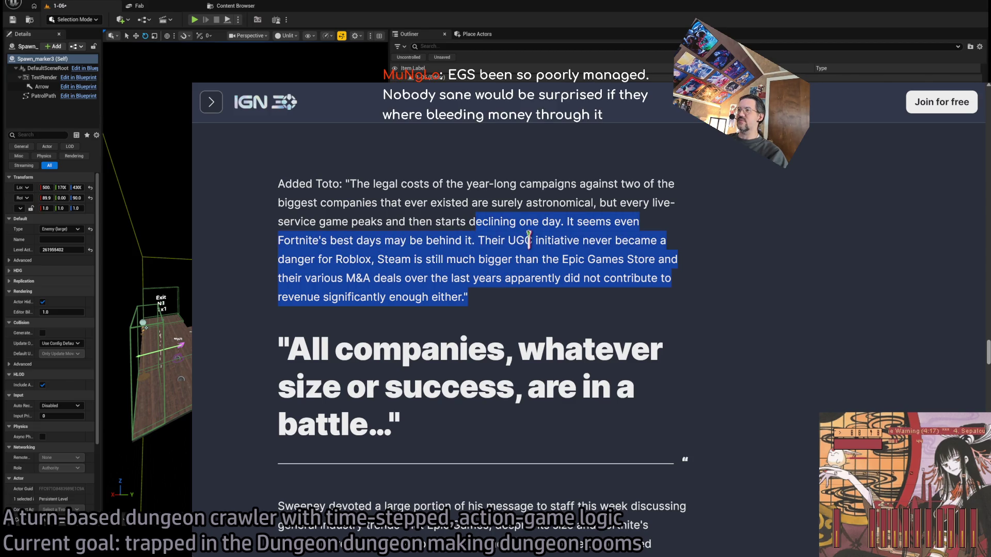
{"action": "left_click", "coordinate": [529, 240]}
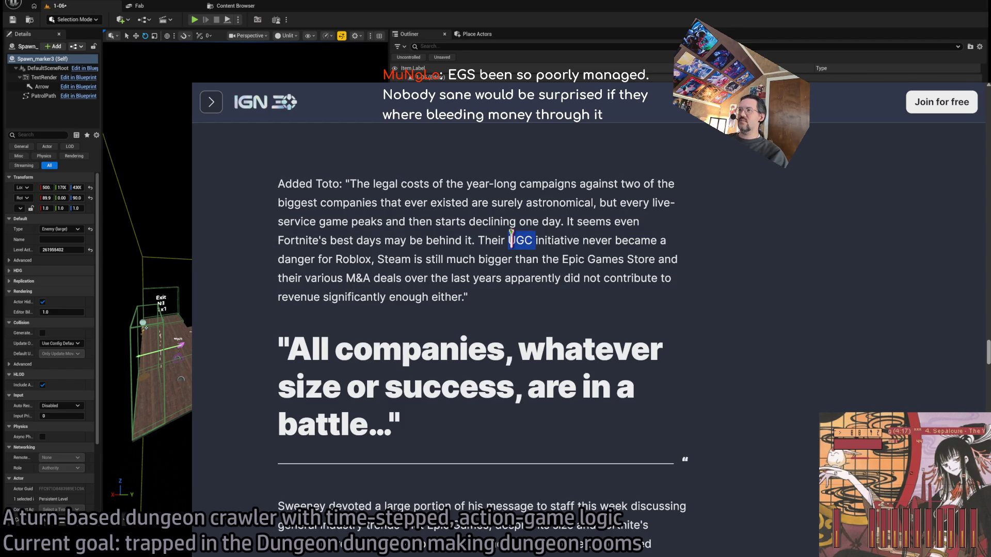
{"action": "double_click", "coordinate": [567, 240]}
{"action": "double_click", "coordinate": [513, 241]}
{"action": "mouse_move", "coordinate": [513, 241]}
{"action": "left_mouse_down"}
{"action": "mouse_move", "coordinate": [334, 259]}
{"action": "mouse_move", "coordinate": [505, 255]}
{"action": "left_mouse_up"}
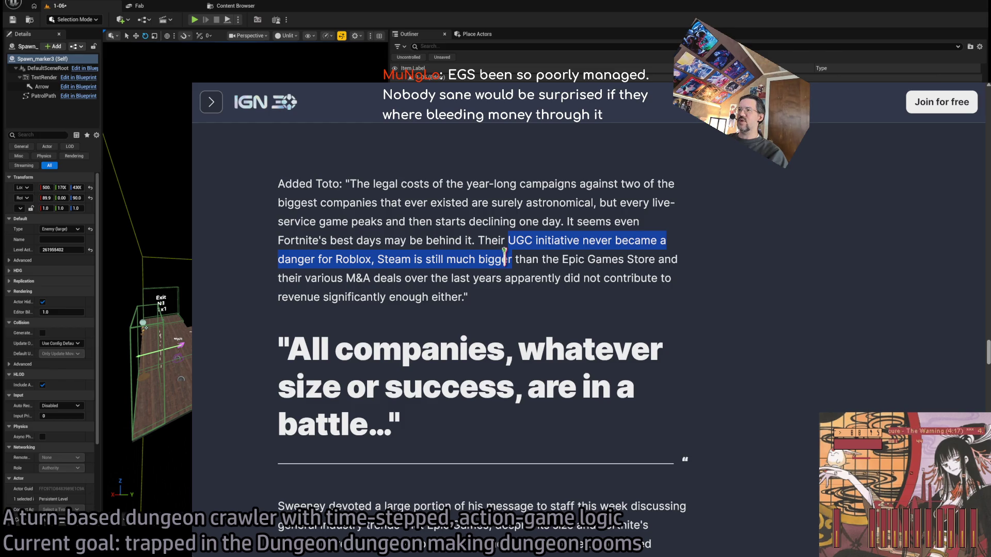
{"action": "double_click", "coordinate": [384, 259]}
{"action": "mouse_move", "coordinate": [384, 259]}
{"action": "left_mouse_down"}
{"action": "mouse_move", "coordinate": [645, 261]}
{"action": "mouse_move", "coordinate": [297, 279]}
{"action": "mouse_move", "coordinate": [650, 276]}
{"action": "mouse_move", "coordinate": [393, 302]}
{"action": "mouse_move", "coordinate": [442, 292]}
{"action": "mouse_move", "coordinate": [498, 301]}
{"action": "left_mouse_up"}
{"action": "double_click", "coordinate": [359, 278]}
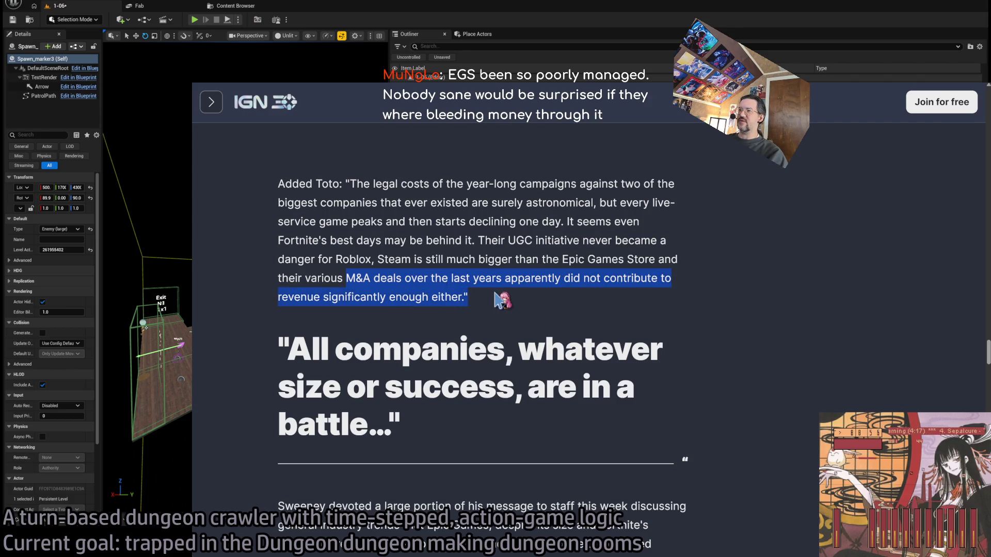
{"action": "left_click", "coordinate": [353, 278]}
{"action": "left_click_drag", "start_coordinate": [351, 277], "coordinate": [459, 293]}
{"action": "left_click", "coordinate": [349, 277]}
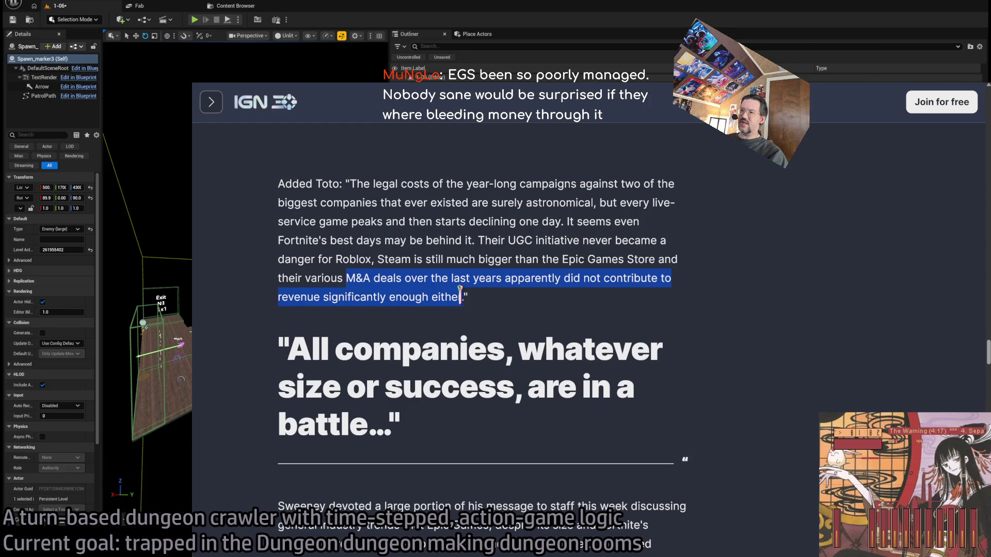
{"action": "left_click", "coordinate": [360, 279]}
{"action": "left_click_drag", "start_coordinate": [360, 278], "coordinate": [450, 297]}
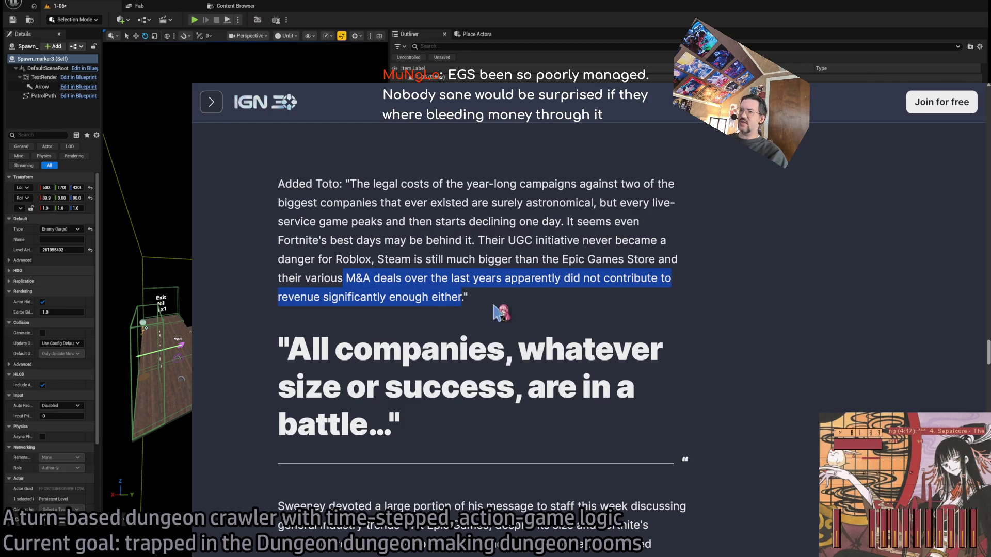
{"action": "left_click", "coordinate": [262, 235]}
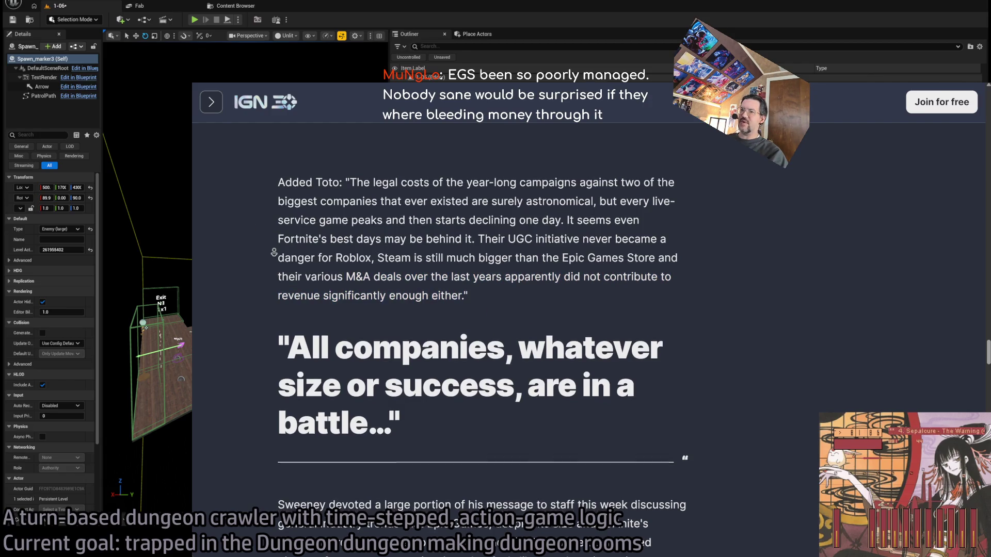
{"action": "scroll", "coordinate": [271, 281], "scroll_direction": "down", "scroll_amount": 1}
{"action": "scroll", "coordinate": [265, 292], "scroll_direction": "down", "scroll_amount": 2}
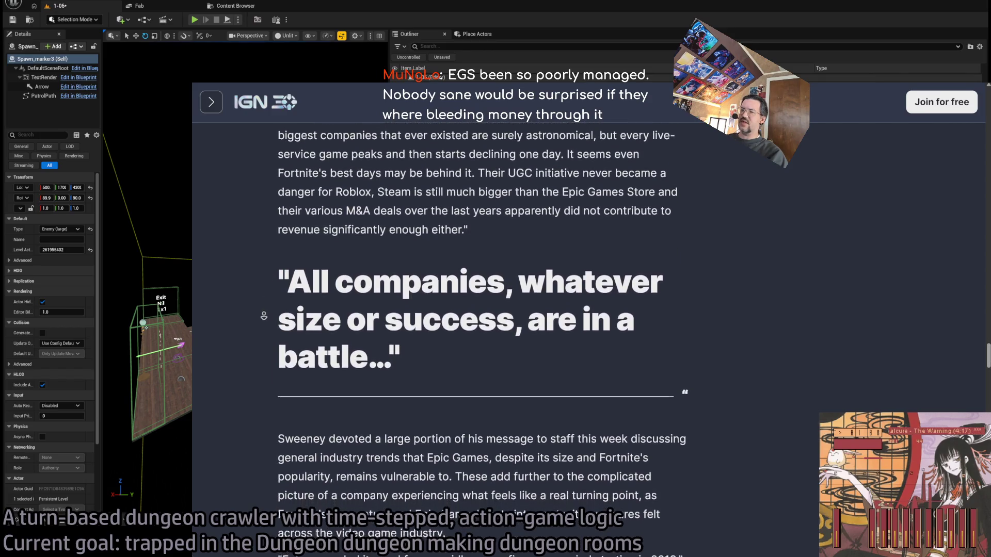
{"action": "scroll", "coordinate": [263, 316], "scroll_direction": "down", "scroll_amount": 1}
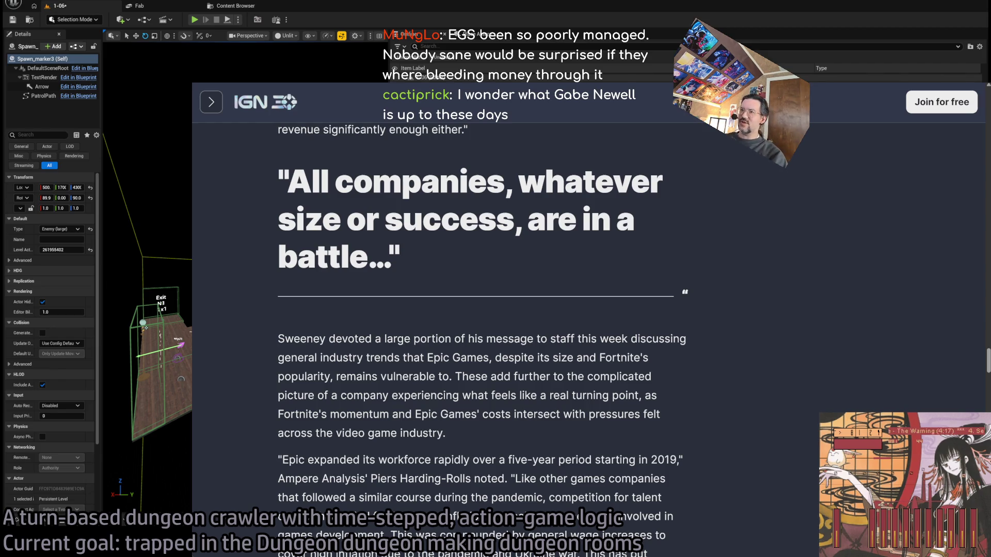
{"action": "scroll", "coordinate": [469, 287], "scroll_direction": "up", "scroll_amount": 15}
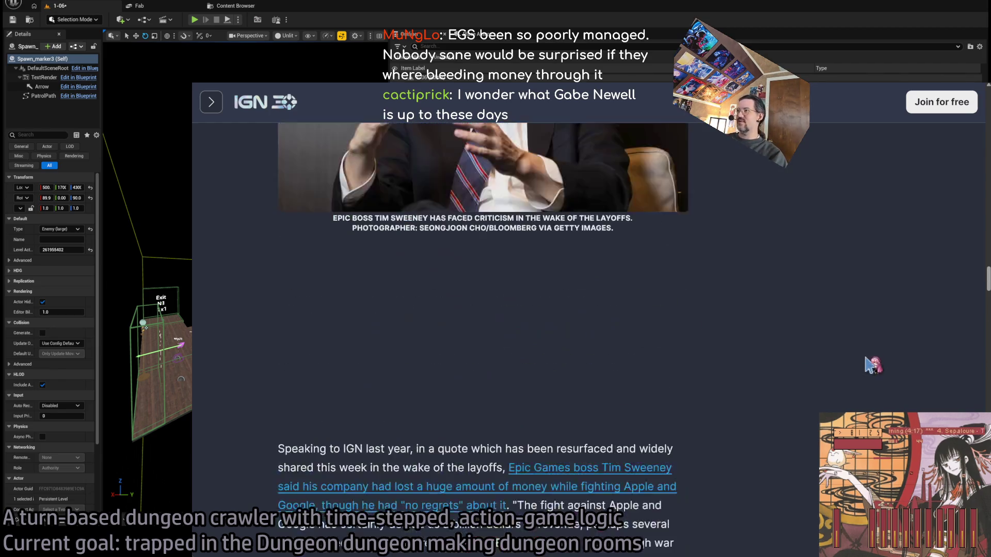
{"action": "scroll", "coordinate": [896, 356], "scroll_direction": "up", "scroll_amount": 5}
{"action": "scroll", "coordinate": [867, 365], "scroll_direction": "up", "scroll_amount": 10}
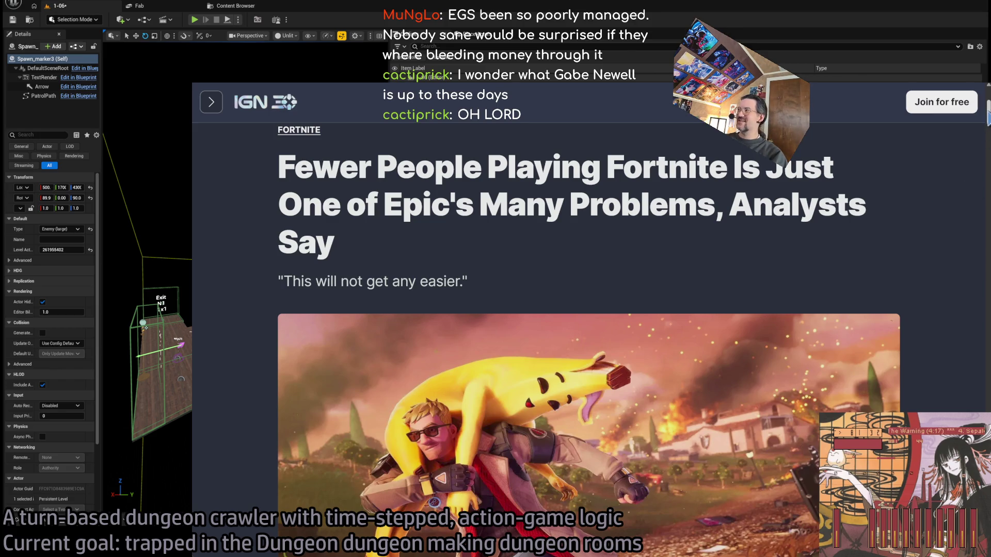
{"action": "scroll", "coordinate": [964, 410], "scroll_direction": "down", "scroll_amount": 20}
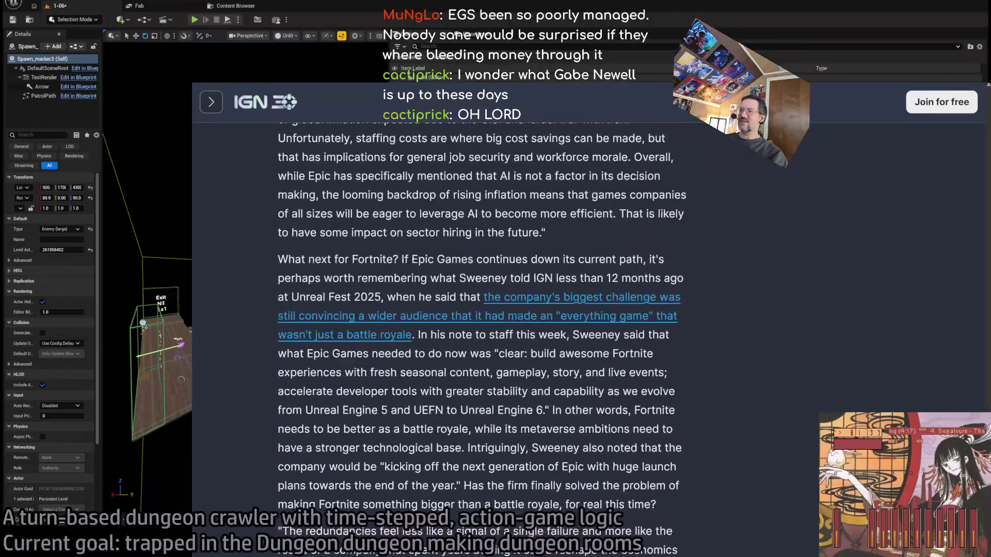
{"action": "scroll", "coordinate": [969, 411], "scroll_direction": "down", "scroll_amount": 5}
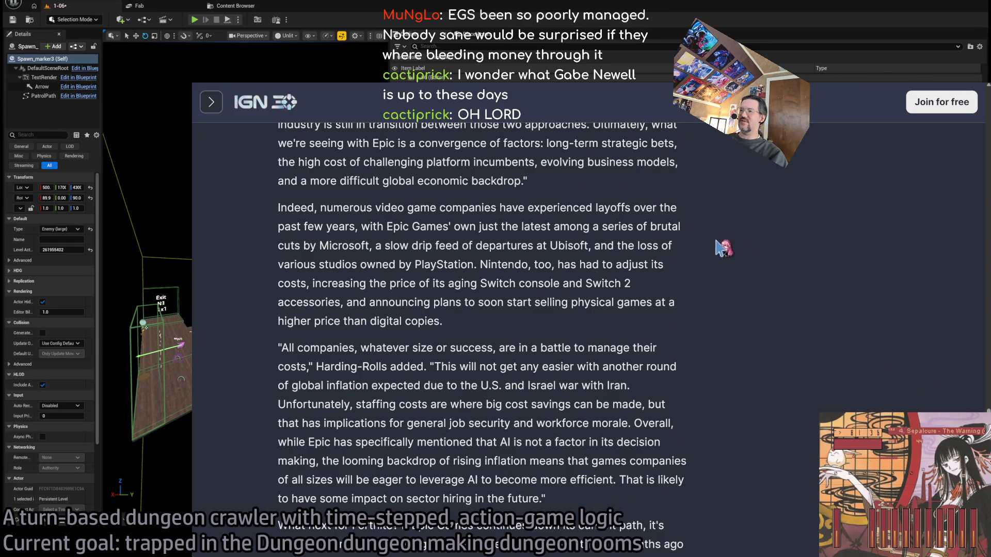
{"action": "scroll", "coordinate": [702, 318], "scroll_direction": "up", "scroll_amount": 10}
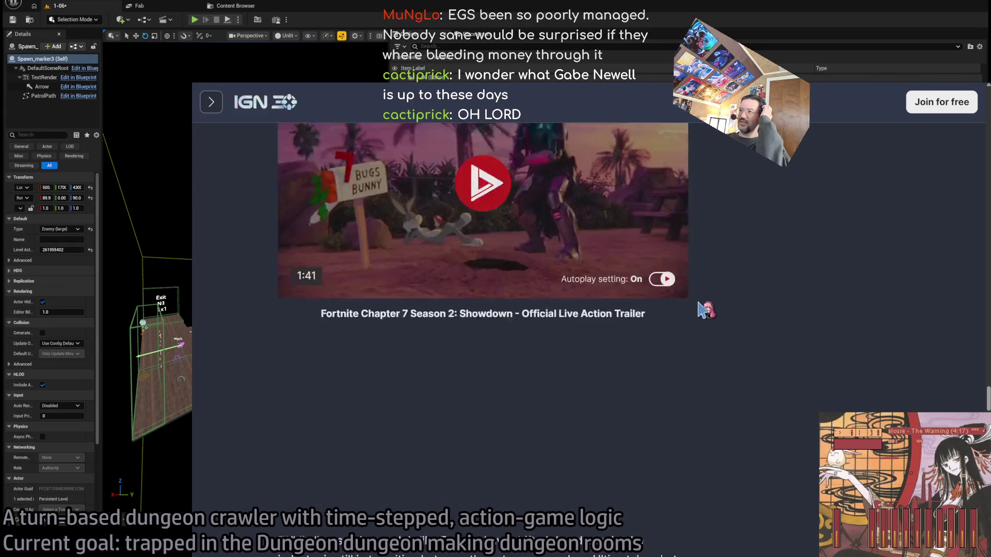
{"action": "scroll", "coordinate": [753, 417], "scroll_direction": "down", "scroll_amount": 5}
{"action": "scroll", "coordinate": [743, 410], "scroll_direction": "down", "scroll_amount": 4}
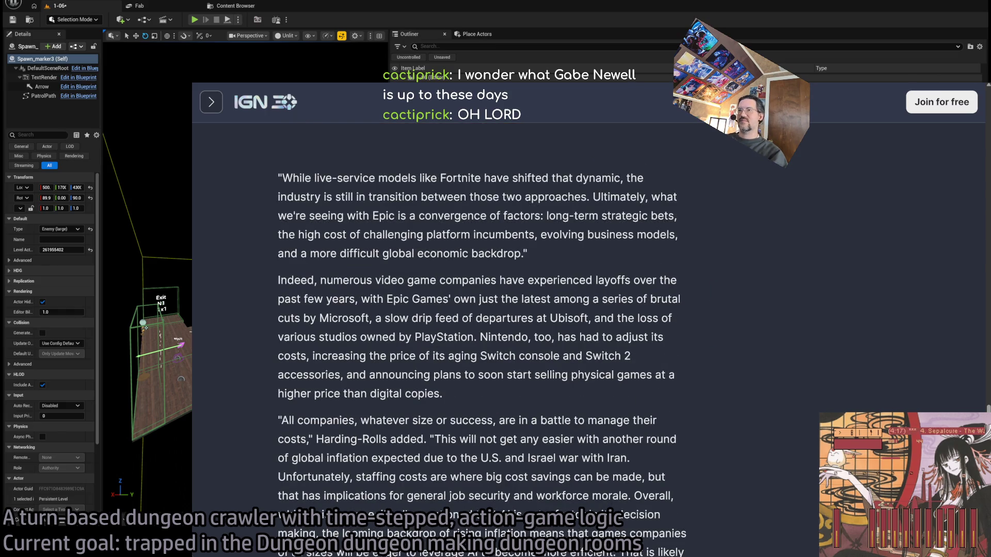
{"action": "scroll", "coordinate": [756, 372], "scroll_direction": "down", "scroll_amount": 1}
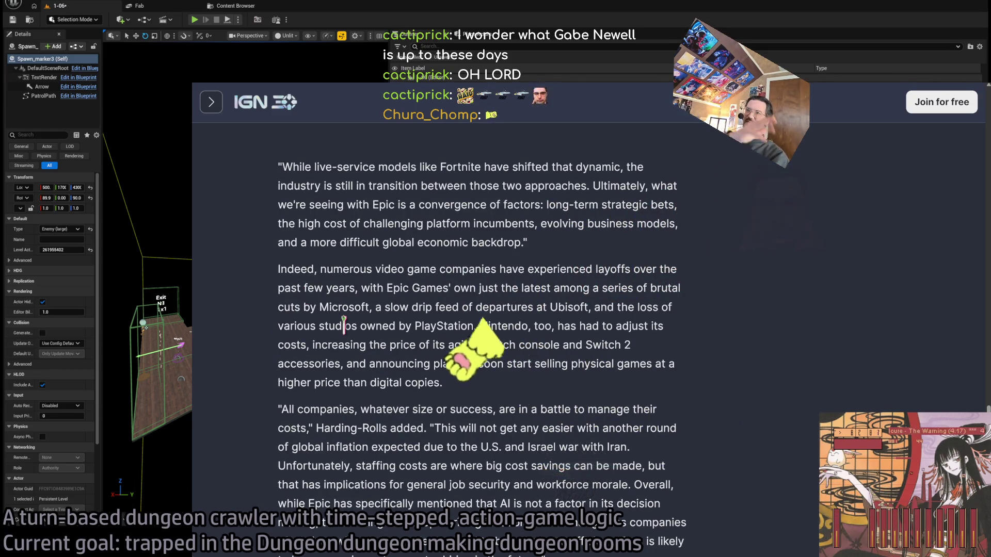
{"action": "key", "text": "ctrl+t"}
Step: Open the S&P 500 (inx) page in Google Finance and show its 1Y chart
{"action": "type", "text": "inx"}
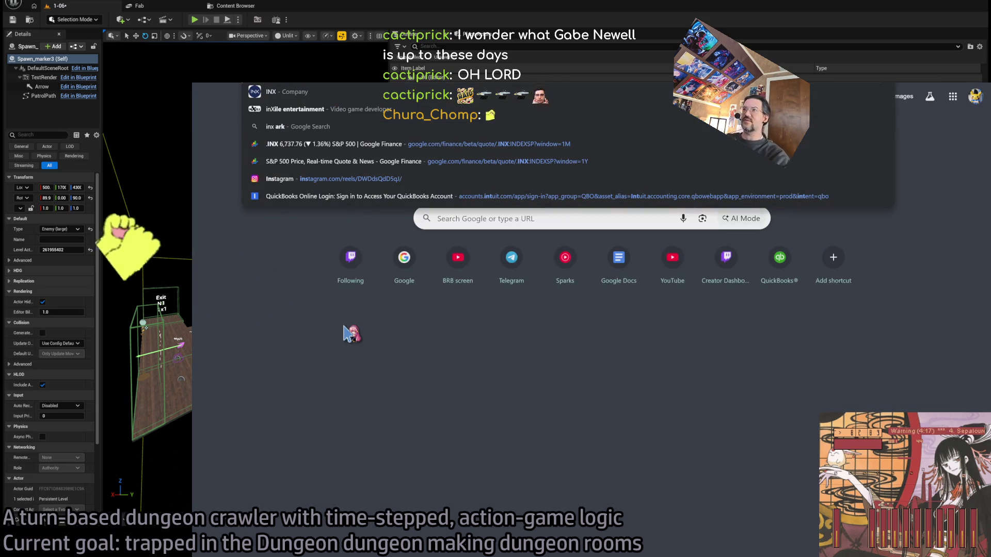
{"action": "left_click", "coordinate": [351, 144]}
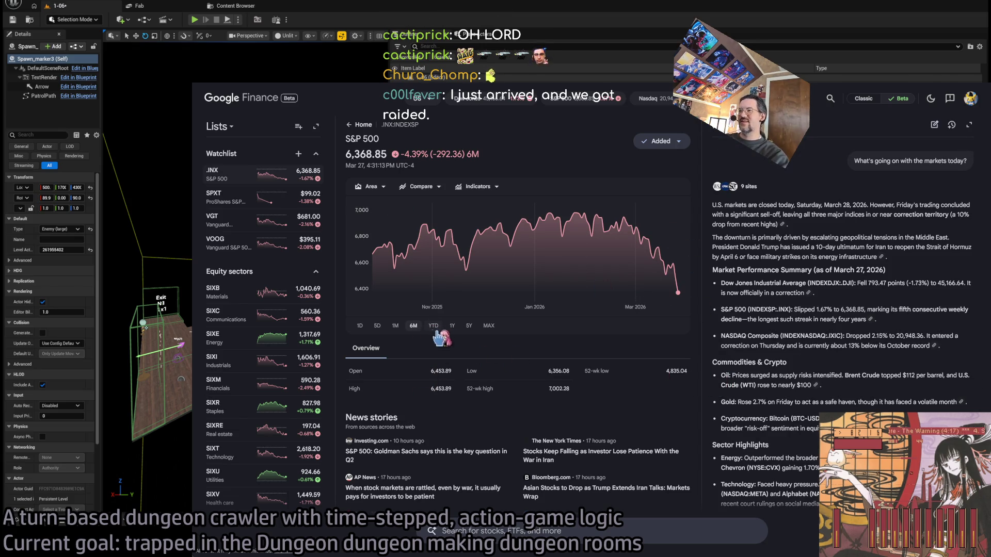
{"action": "left_click", "coordinate": [454, 327]}
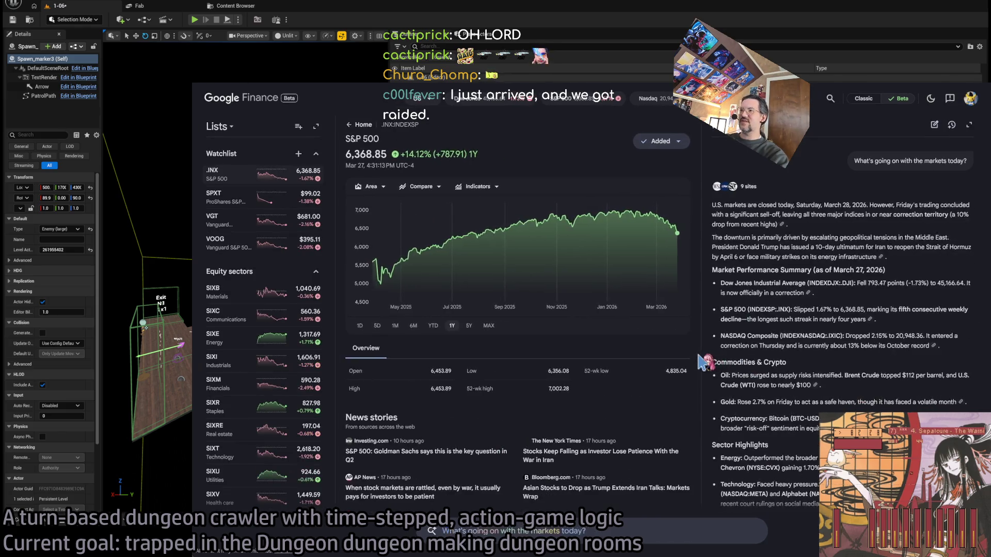
{"action": "scroll", "coordinate": [732, 346], "scroll_direction": "up", "scroll_amount": 4, "text": "ctrl"}
{"action": "scroll", "coordinate": [918, 258], "scroll_direction": "down", "scroll_amount": 2}
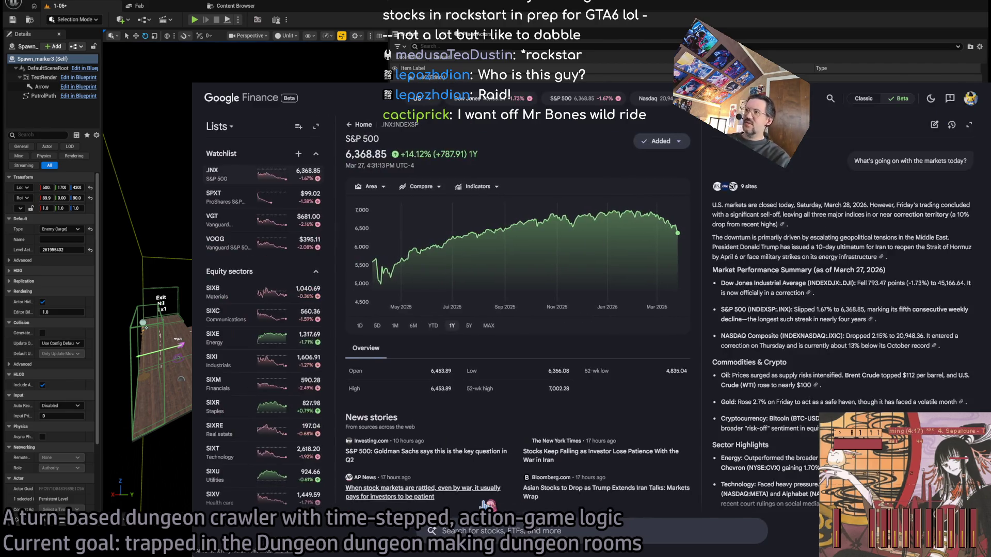
{"action": "left_click", "coordinate": [508, 508]}
Step: Open Take-Two Interactive (TTWO) via a '2k' search and compare its 1Y, 5Y and YTD charts
{"action": "type", "text": "2k games"}
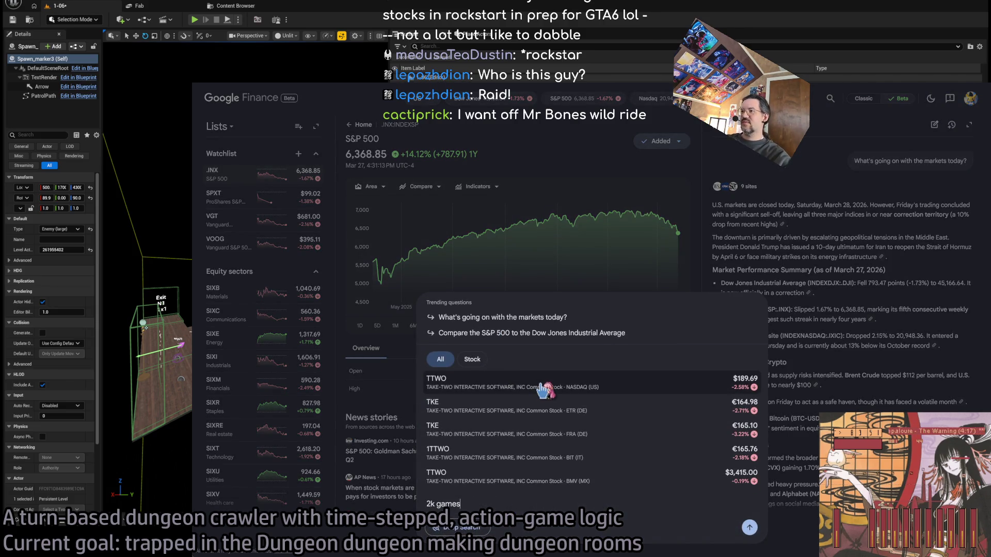
{"action": "left_click", "coordinate": [611, 396]}
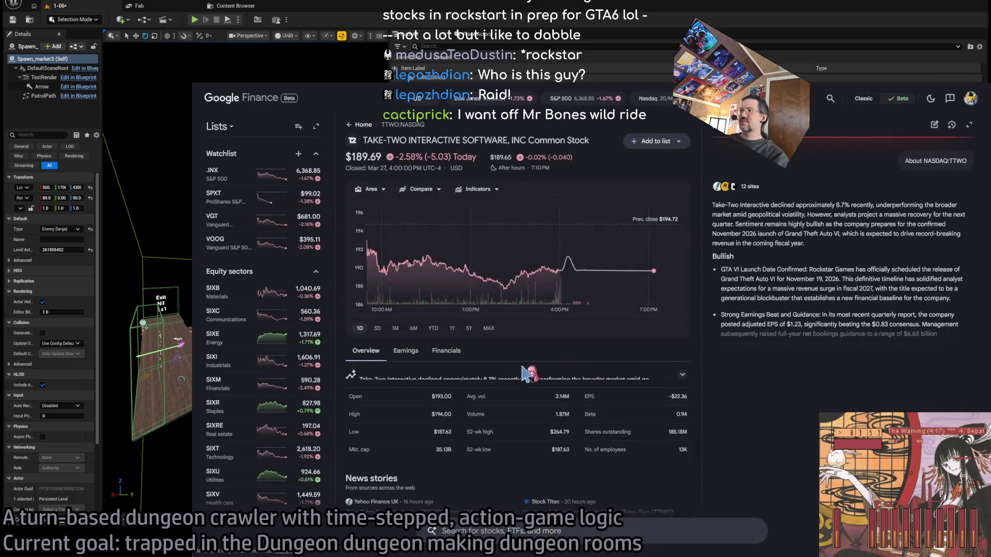
{"action": "left_click", "coordinate": [452, 329]}
{"action": "left_click", "coordinate": [469, 330]}
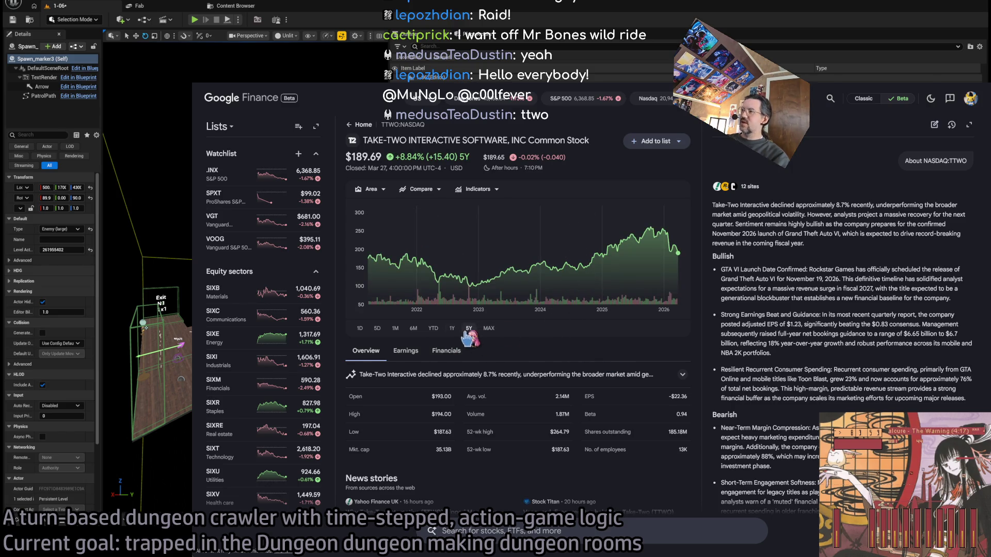
{"action": "mouse_move", "coordinate": [676, 254]}
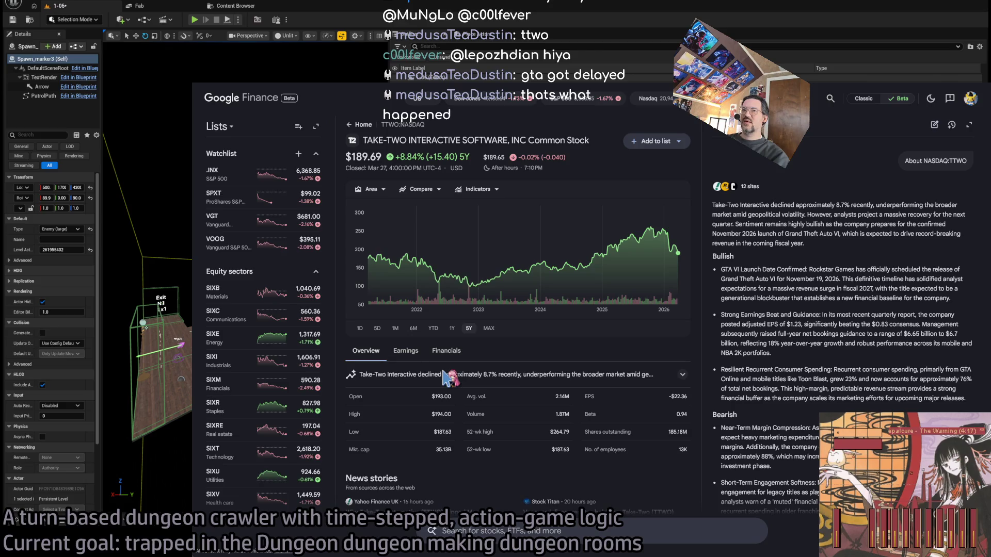
{"action": "left_click", "coordinate": [434, 328]}
{"action": "left_click", "coordinate": [452, 329]}
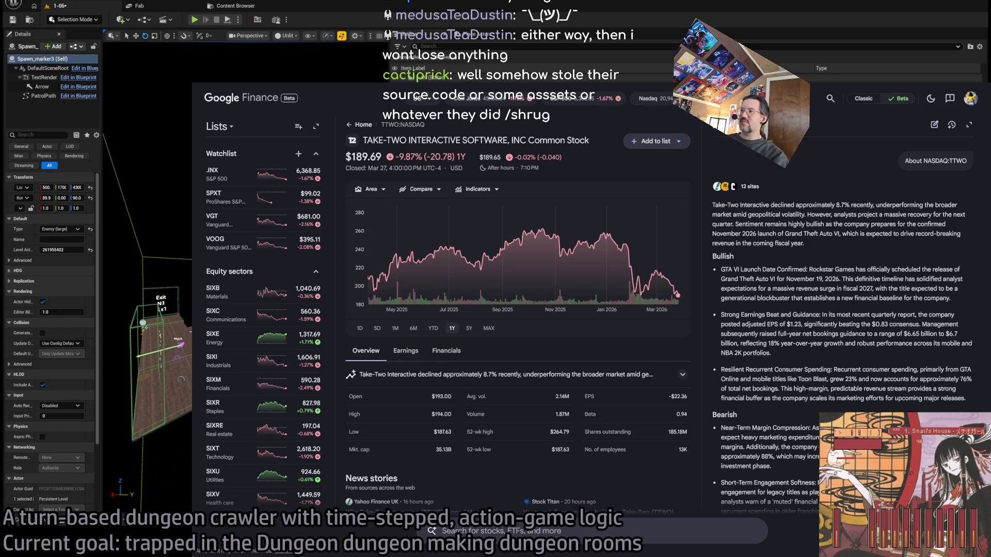
Step: Switch back to the IGN article tab
{"action": "scroll", "coordinate": [697, 249], "scroll_direction": "down", "scroll_amount": 3}
{"action": "scroll", "coordinate": [696, 249], "scroll_direction": "up", "scroll_amount": 3}
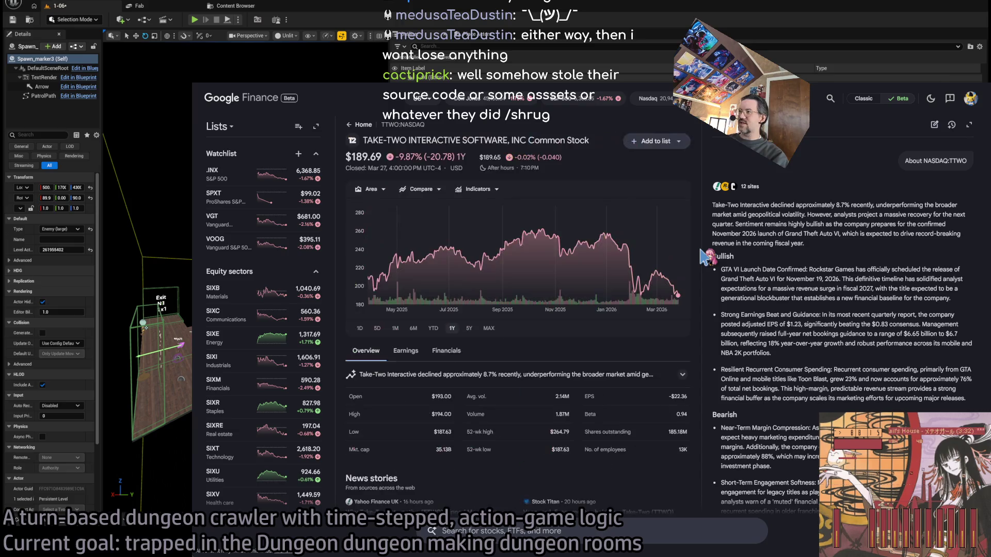
{"action": "key", "text": "ctrl+Tab"}
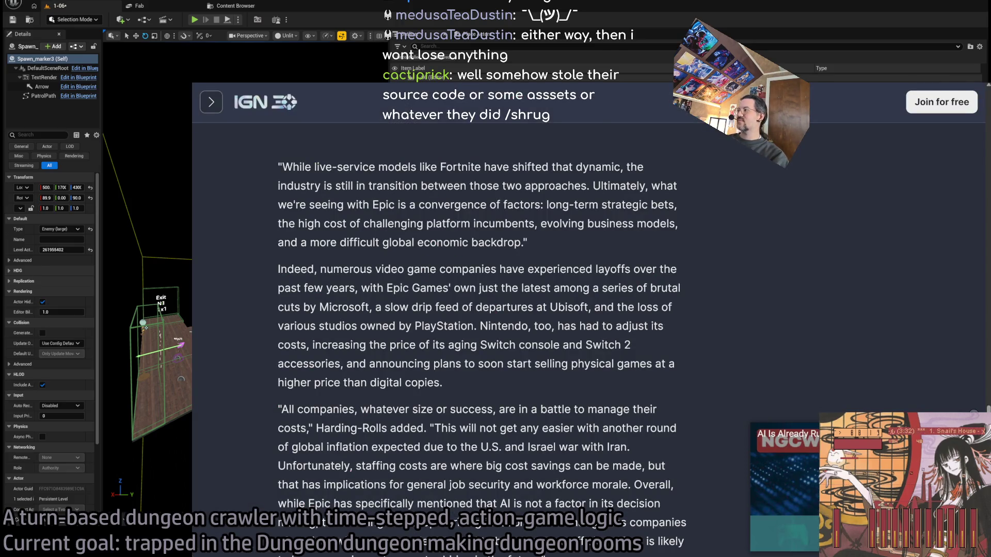
{"action": "middle_click", "coordinate": [719, 241]}
{"action": "scroll", "coordinate": [720, 241], "scroll_direction": "up", "scroll_amount": 2}
{"action": "scroll", "coordinate": [317, 253], "scroll_direction": "down", "scroll_amount": 3}
{"action": "scroll", "coordinate": [230, 205], "scroll_direction": "up", "scroll_amount": 4}
{"action": "scroll", "coordinate": [261, 169], "scroll_direction": "down", "scroll_amount": 3}
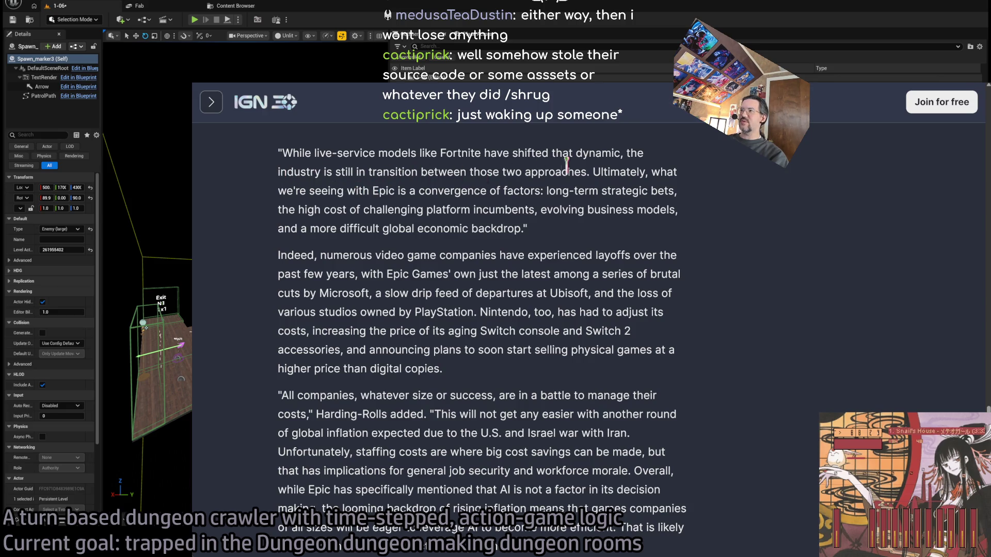
{"action": "mouse_move", "coordinate": [598, 172]}
{"action": "left_mouse_down"}
{"action": "mouse_move", "coordinate": [418, 211]}
{"action": "mouse_move", "coordinate": [412, 190]}
{"action": "mouse_move", "coordinate": [598, 191]}
{"action": "mouse_move", "coordinate": [559, 192]}
{"action": "mouse_move", "coordinate": [635, 211]}
{"action": "mouse_move", "coordinate": [413, 202]}
{"action": "mouse_move", "coordinate": [674, 210]}
{"action": "left_mouse_up"}
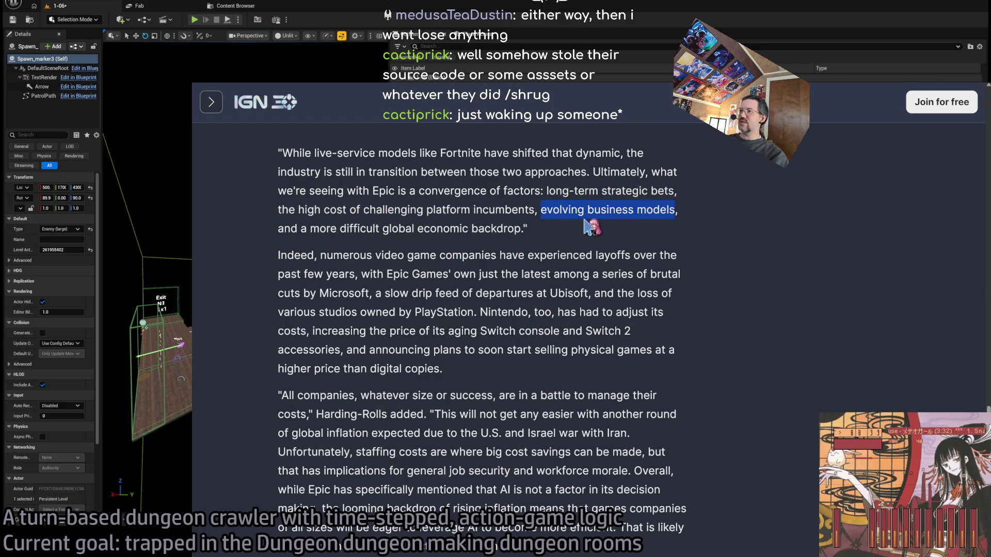
{"action": "left_click", "coordinate": [725, 181]}
{"action": "scroll", "coordinate": [726, 216], "scroll_direction": "down", "scroll_amount": 2}
{"action": "scroll", "coordinate": [726, 216], "scroll_direction": "down", "scroll_amount": 2}
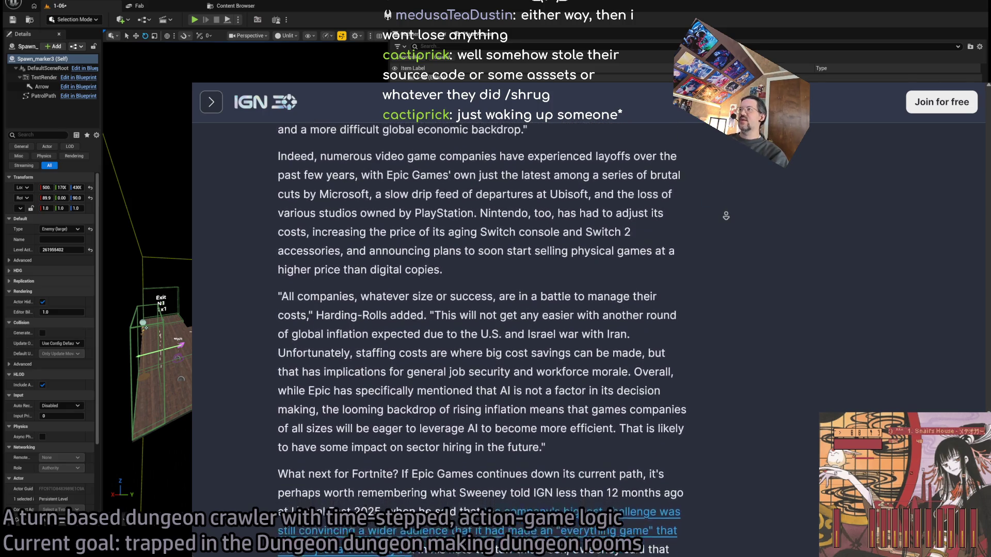
{"action": "mouse_move", "coordinate": [375, 148]}
{"action": "left_mouse_down"}
{"action": "mouse_move", "coordinate": [664, 144]}
{"action": "mouse_move", "coordinate": [584, 143]}
{"action": "mouse_move", "coordinate": [519, 161]}
{"action": "mouse_move", "coordinate": [548, 161]}
{"action": "mouse_move", "coordinate": [567, 200]}
{"action": "mouse_move", "coordinate": [569, 237]}
{"action": "left_mouse_up"}
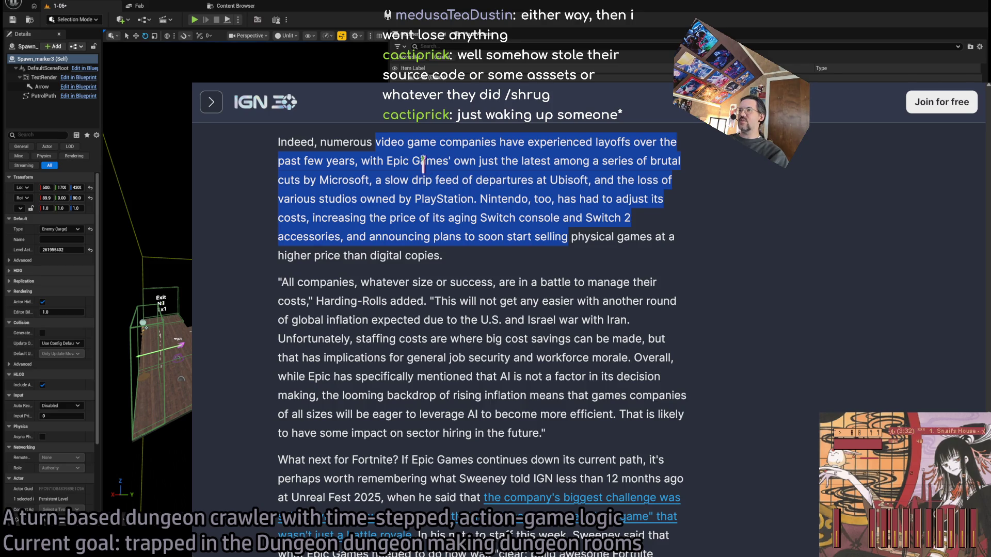
{"action": "mouse_move", "coordinate": [382, 180]}
{"action": "left_mouse_down"}
{"action": "mouse_move", "coordinate": [611, 182]}
{"action": "mouse_move", "coordinate": [433, 199]}
{"action": "left_mouse_up"}
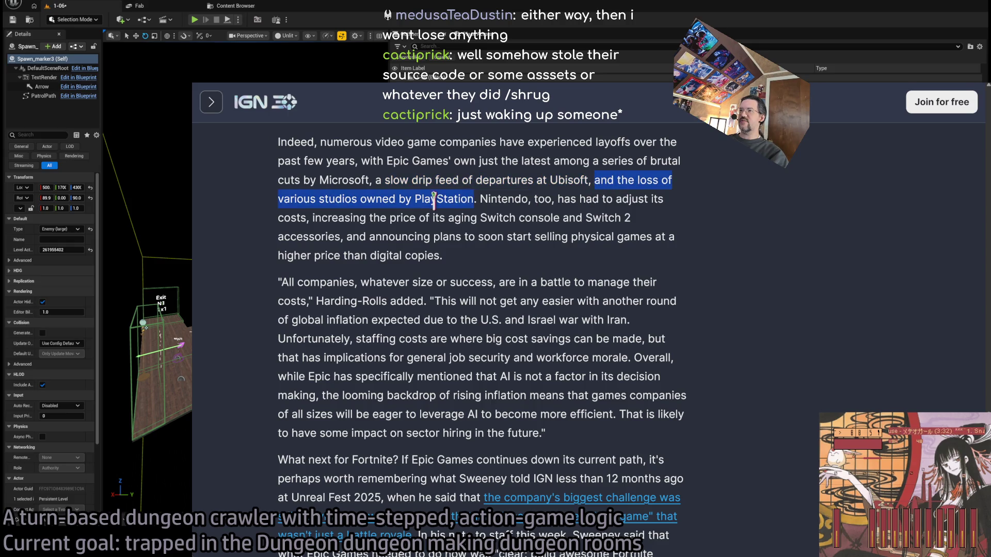
{"action": "double_click", "coordinate": [504, 198]}
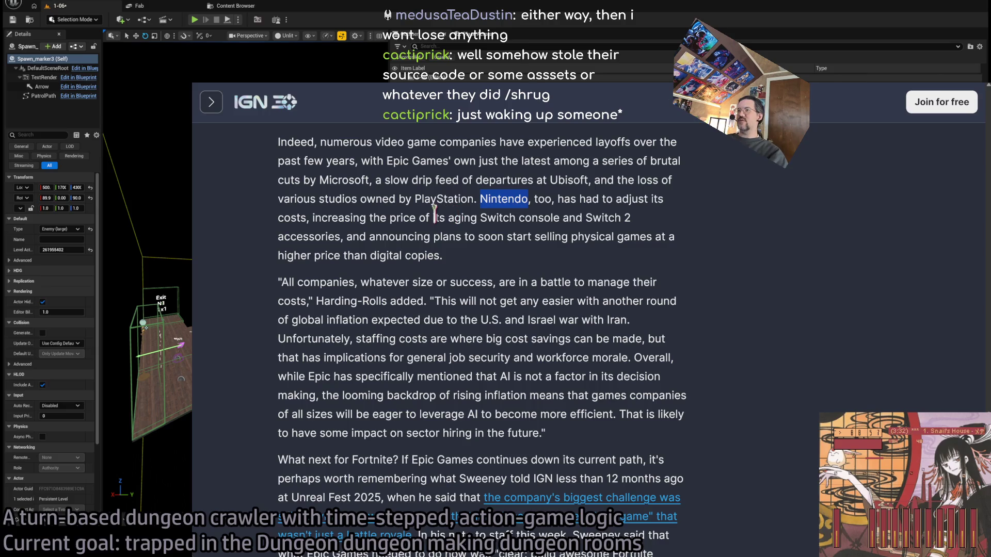
{"action": "mouse_move", "coordinate": [510, 199]}
{"action": "left_mouse_down"}
{"action": "mouse_move", "coordinate": [496, 211]}
{"action": "mouse_move", "coordinate": [624, 214]}
{"action": "mouse_move", "coordinate": [343, 238]}
{"action": "mouse_move", "coordinate": [471, 237]}
{"action": "mouse_move", "coordinate": [500, 266]}
{"action": "mouse_move", "coordinate": [355, 240]}
{"action": "left_mouse_up"}
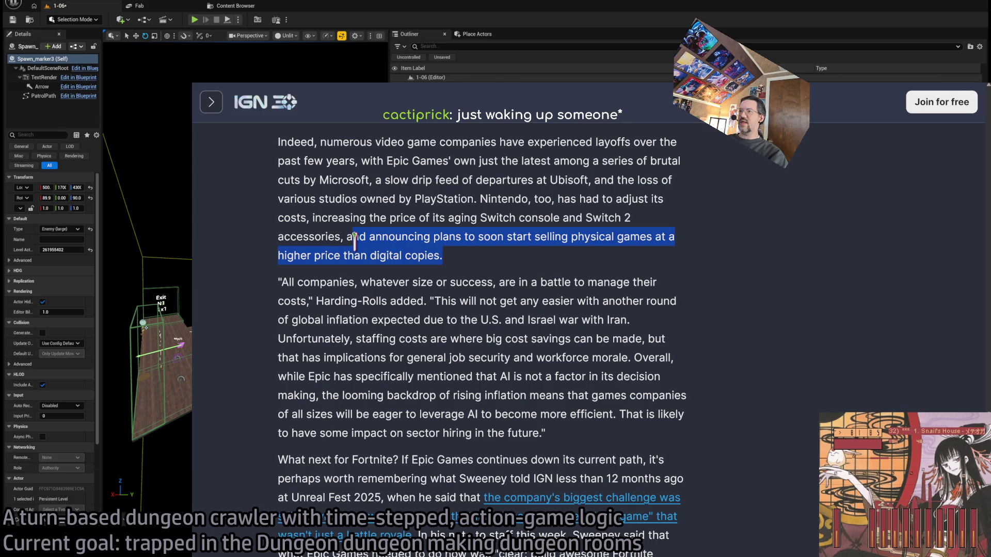
{"action": "left_click", "coordinate": [285, 254]}
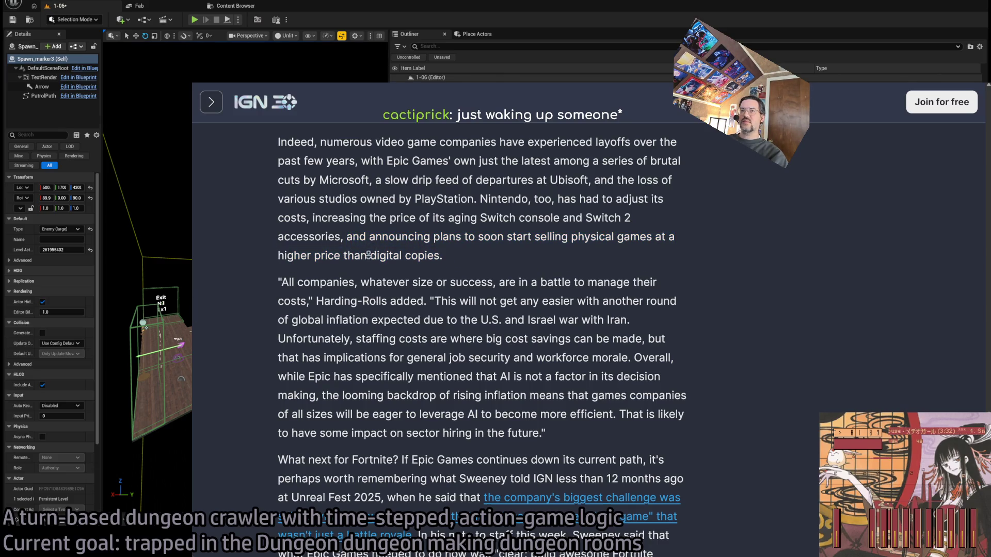
{"action": "scroll", "coordinate": [368, 252], "scroll_direction": "down", "scroll_amount": 2}
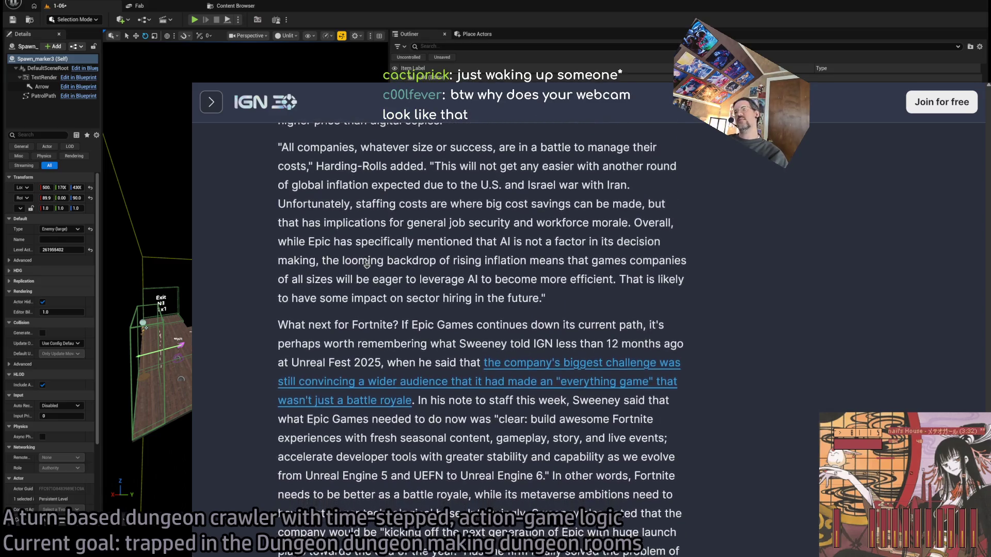
{"action": "left_click", "coordinate": [367, 265]}
{"action": "double_click", "coordinate": [301, 194]}
{"action": "mouse_move", "coordinate": [302, 194]}
{"action": "left_mouse_down"}
{"action": "mouse_move", "coordinate": [643, 193]}
{"action": "mouse_move", "coordinate": [469, 231]}
{"action": "mouse_move", "coordinate": [394, 211]}
{"action": "mouse_move", "coordinate": [639, 212]}
{"action": "mouse_move", "coordinate": [624, 223]}
{"action": "mouse_move", "coordinate": [640, 212]}
{"action": "mouse_move", "coordinate": [425, 232]}
{"action": "mouse_move", "coordinate": [560, 271]}
{"action": "mouse_move", "coordinate": [586, 294]}
{"action": "left_mouse_up"}
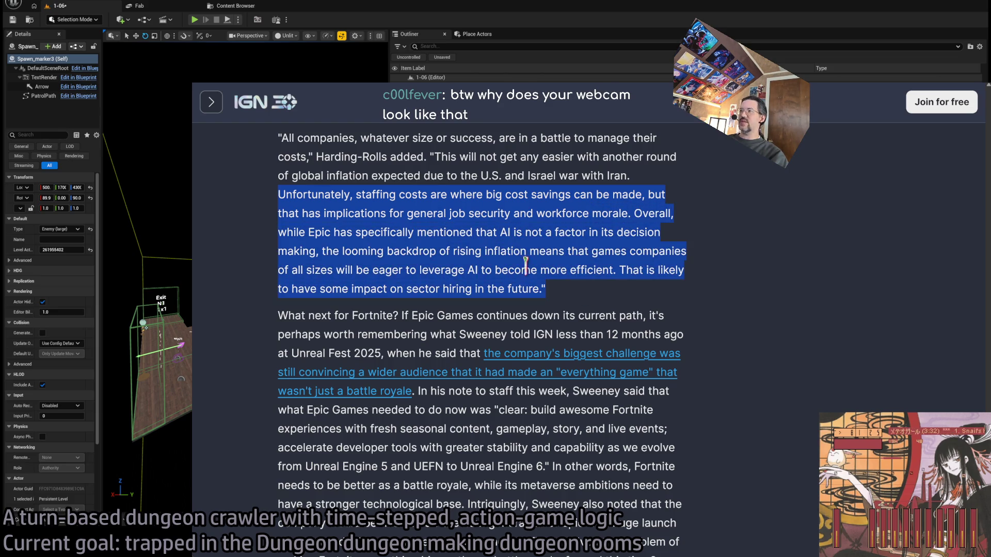
{"action": "mouse_move", "coordinate": [475, 232]}
{"action": "left_mouse_down"}
{"action": "mouse_move", "coordinate": [500, 233]}
{"action": "mouse_move", "coordinate": [308, 246]}
{"action": "mouse_move", "coordinate": [487, 235]}
{"action": "left_mouse_up"}
{"action": "mouse_move", "coordinate": [309, 232]}
{"action": "left_mouse_down"}
{"action": "mouse_move", "coordinate": [326, 231]}
{"action": "mouse_move", "coordinate": [303, 251]}
{"action": "mouse_move", "coordinate": [315, 252]}
{"action": "left_mouse_up"}
{"action": "left_click", "coordinate": [307, 248]}
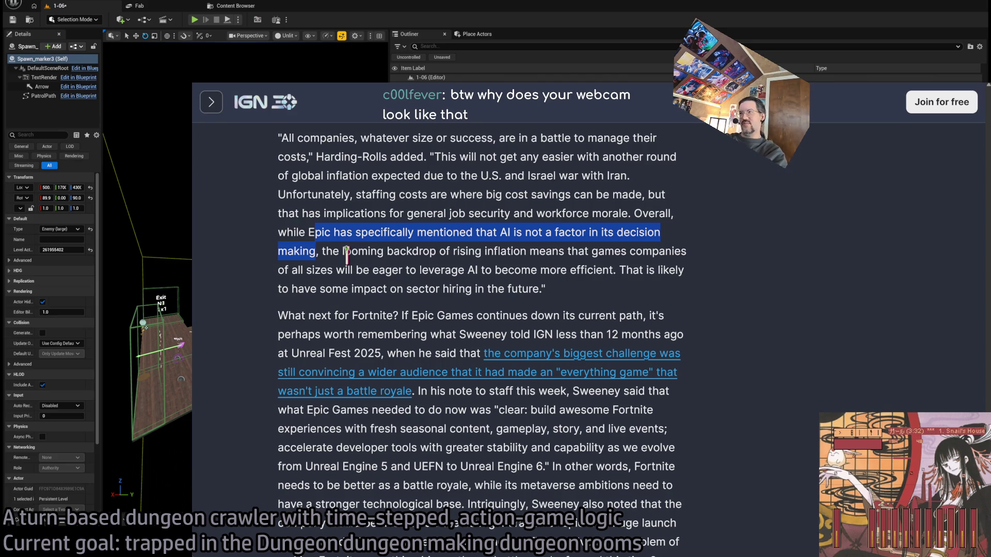
{"action": "left_click", "coordinate": [311, 233]}
{"action": "mouse_move", "coordinate": [312, 232]}
{"action": "left_mouse_down"}
{"action": "mouse_move", "coordinate": [315, 251]}
{"action": "mouse_move", "coordinate": [333, 232]}
{"action": "mouse_move", "coordinate": [316, 253]}
{"action": "left_mouse_up"}
{"action": "left_click", "coordinate": [330, 249]}
{"action": "left_click", "coordinate": [378, 249]}
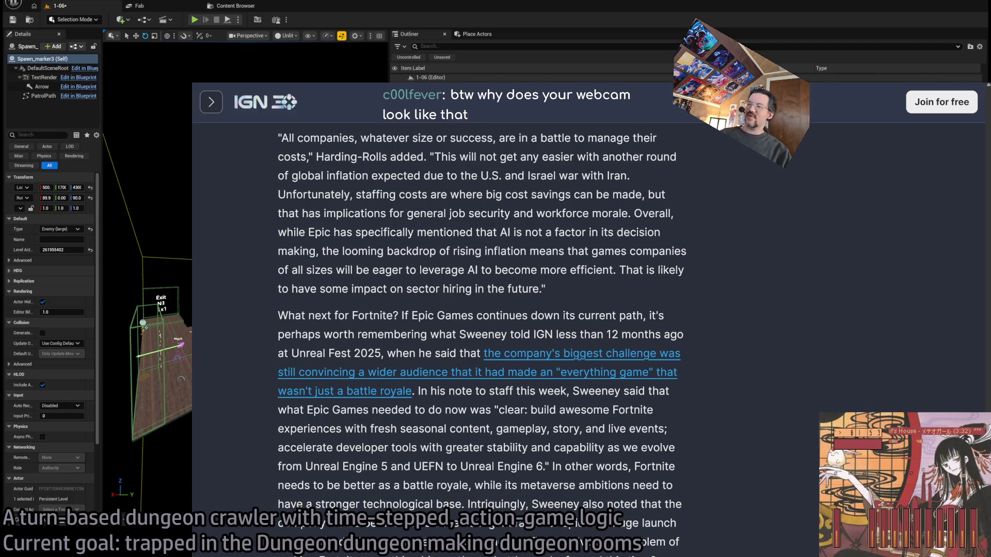
{"action": "left_click_drag", "start_coordinate": [547, 289], "coordinate": [281, 235]}
{"action": "left_click", "coordinate": [282, 235]}
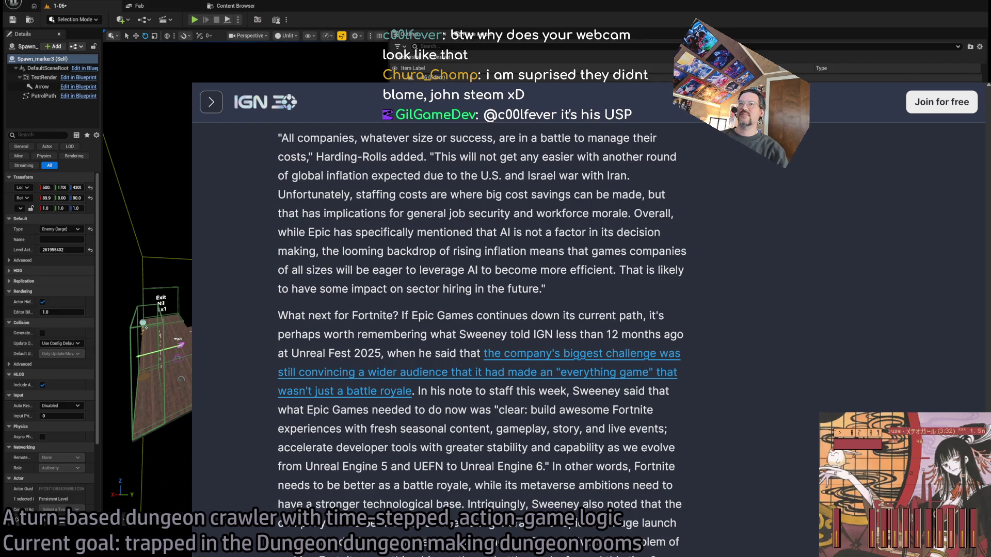
{"action": "scroll", "coordinate": [268, 304], "scroll_direction": "down", "scroll_amount": 1}
{"action": "scroll", "coordinate": [268, 304], "scroll_direction": "down", "scroll_amount": 1}
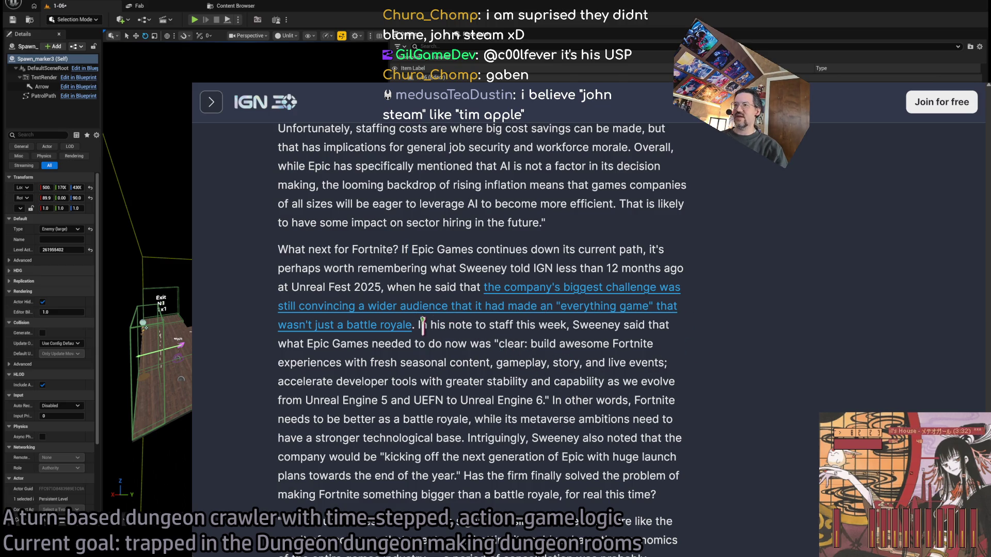
{"action": "mouse_move", "coordinate": [417, 326]}
{"action": "left_mouse_down"}
{"action": "mouse_move", "coordinate": [483, 286]}
{"action": "mouse_move", "coordinate": [467, 306]}
{"action": "mouse_move", "coordinate": [414, 326]}
{"action": "left_mouse_up"}
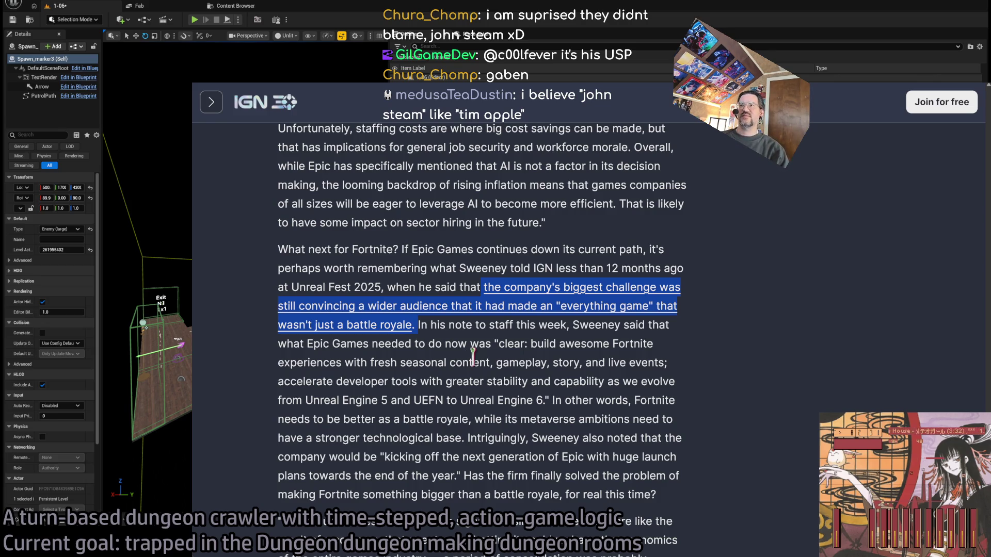
{"action": "left_click", "coordinate": [423, 249]}
{"action": "scroll", "coordinate": [422, 253], "scroll_direction": "down", "scroll_amount": 1}
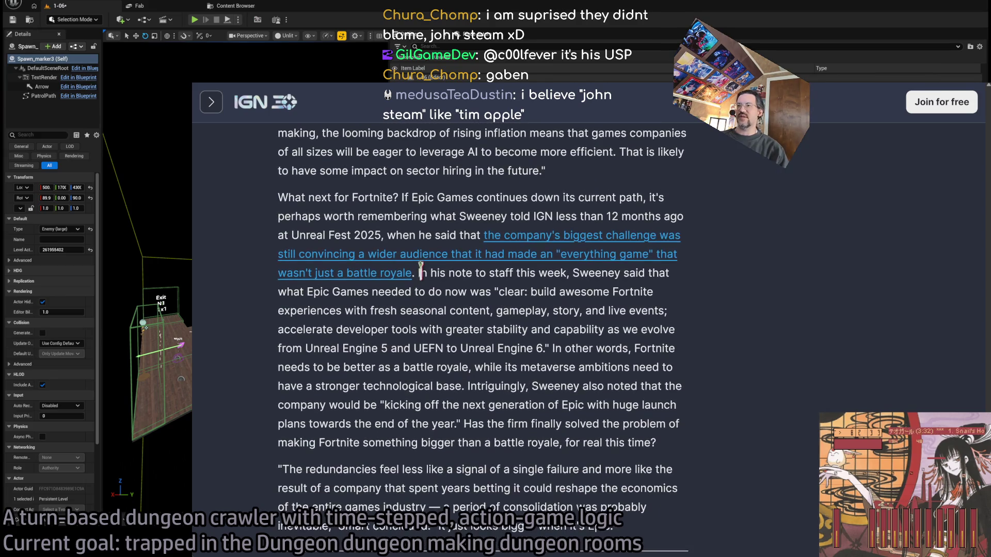
{"action": "left_click_drag", "start_coordinate": [421, 269], "coordinate": [686, 443]}
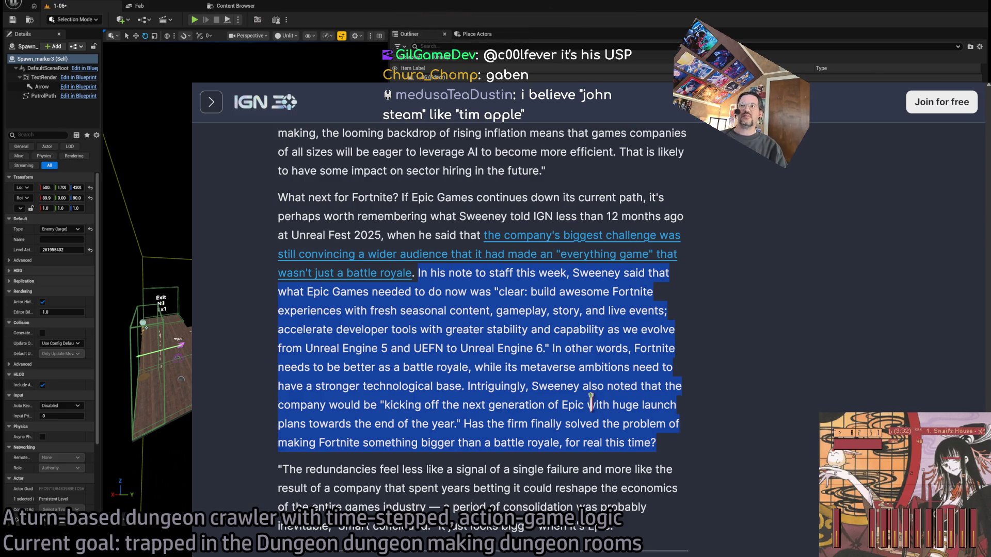
{"action": "left_click", "coordinate": [422, 274]}
{"action": "mouse_move", "coordinate": [422, 273]}
{"action": "left_mouse_down"}
{"action": "mouse_move", "coordinate": [665, 421]}
{"action": "mouse_move", "coordinate": [677, 449]}
{"action": "left_mouse_up"}
{"action": "left_click", "coordinate": [676, 450]}
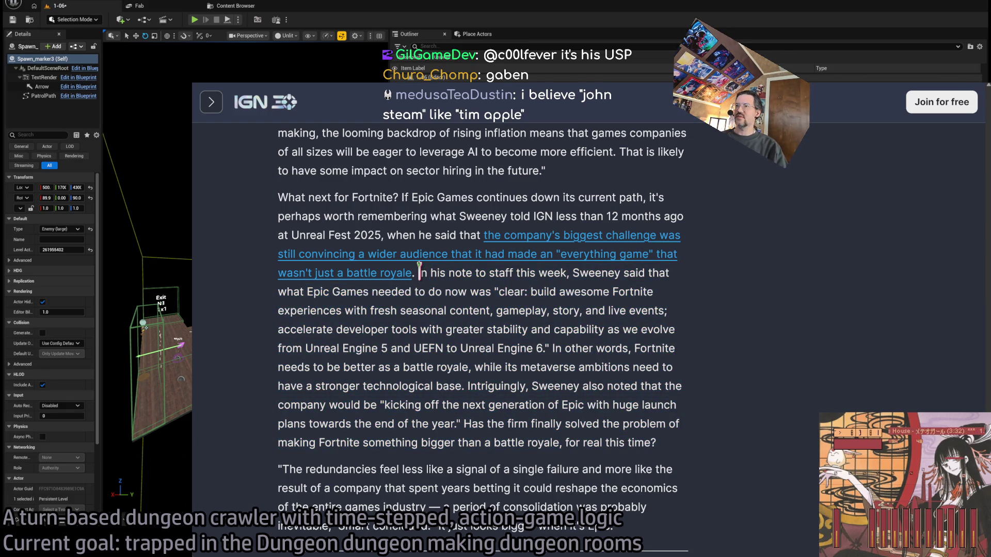
{"action": "left_click_drag", "start_coordinate": [422, 273], "coordinate": [670, 448]}
{"action": "left_click", "coordinate": [678, 453]}
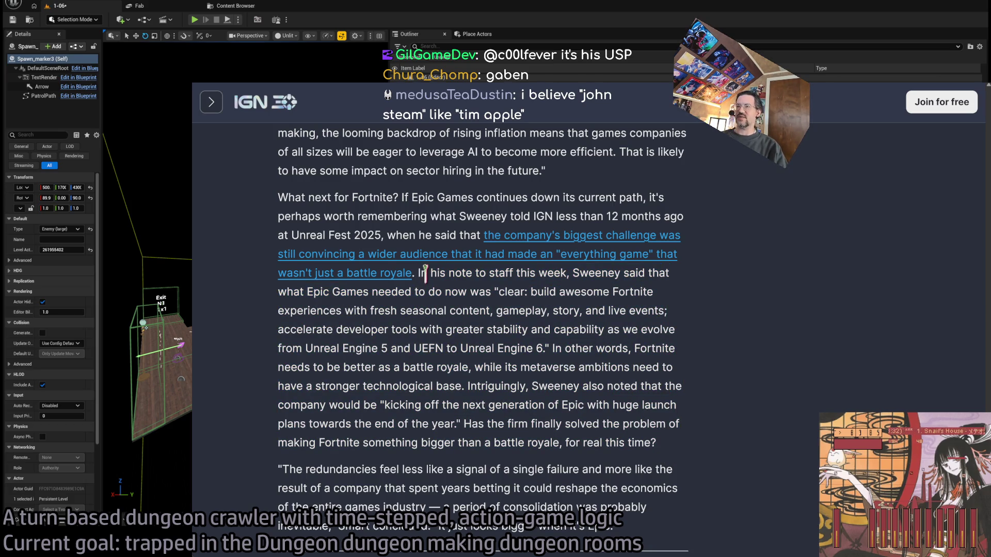
{"action": "left_click_drag", "start_coordinate": [422, 273], "coordinate": [687, 439]}
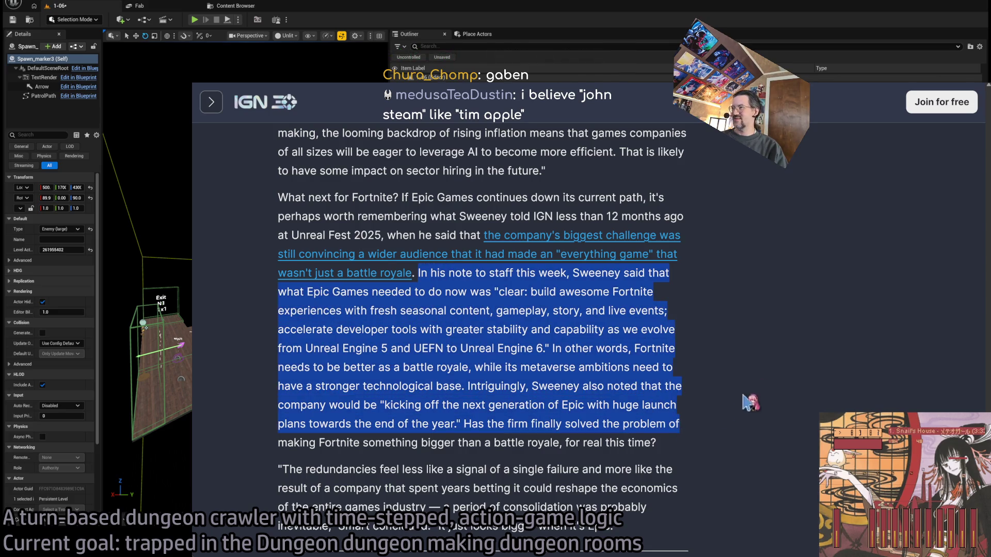
Step: Scroll down and highlight the staff note paragraph
{"action": "middle_click", "coordinate": [754, 296]}
{"action": "scroll", "coordinate": [753, 296], "scroll_direction": "down", "scroll_amount": 1}
{"action": "double_click", "coordinate": [419, 229]}
{"action": "left_click_drag", "start_coordinate": [419, 230], "coordinate": [685, 402]}
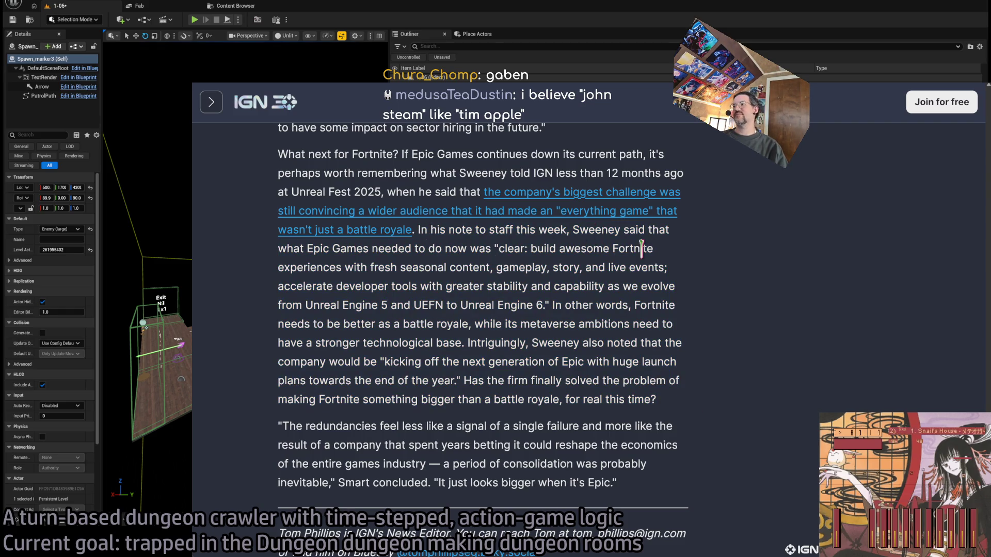
Step: Bring Smart's closing quote into view and highlight it
{"action": "middle_click", "coordinate": [696, 303]}
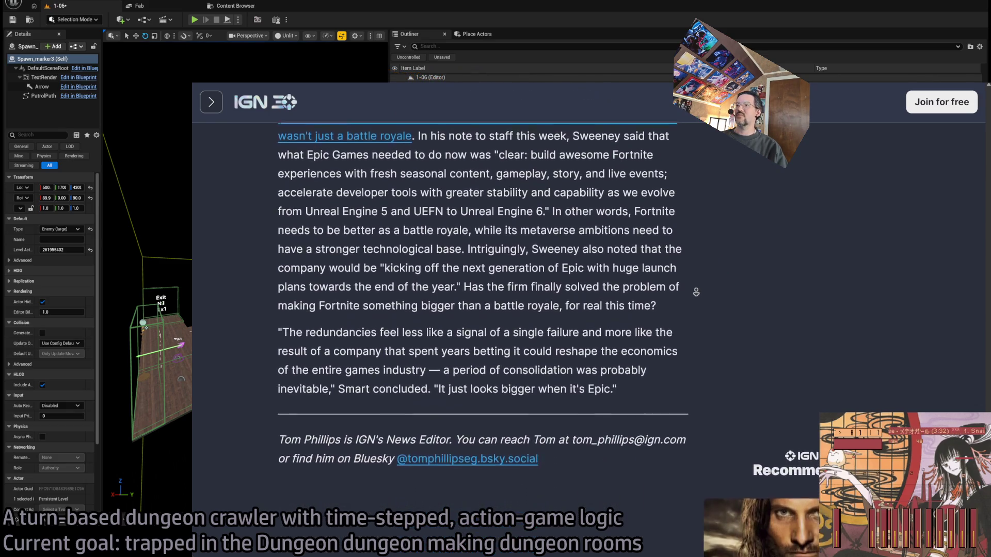
{"action": "left_click", "coordinate": [281, 321]}
{"action": "mouse_move", "coordinate": [276, 315]}
{"action": "left_mouse_down"}
{"action": "mouse_move", "coordinate": [629, 316]}
{"action": "mouse_move", "coordinate": [316, 330]}
{"action": "mouse_move", "coordinate": [512, 330]}
{"action": "left_mouse_up"}
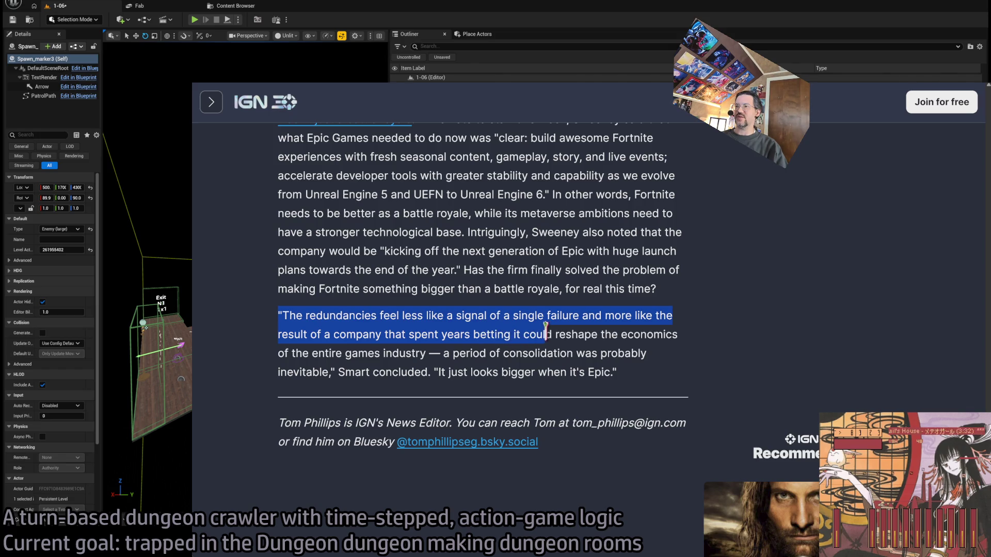
{"action": "mouse_move", "coordinate": [574, 335]}
{"action": "left_mouse_down"}
{"action": "mouse_move", "coordinate": [678, 342]}
{"action": "mouse_move", "coordinate": [400, 352]}
{"action": "mouse_move", "coordinate": [603, 354]}
{"action": "mouse_move", "coordinate": [313, 353]}
{"action": "mouse_move", "coordinate": [302, 370]}
{"action": "mouse_move", "coordinate": [647, 379]}
{"action": "mouse_move", "coordinate": [279, 334]}
{"action": "mouse_move", "coordinate": [277, 316]}
{"action": "left_mouse_up"}
{"action": "double_click", "coordinate": [354, 372]}
{"action": "left_click", "coordinate": [477, 382]}
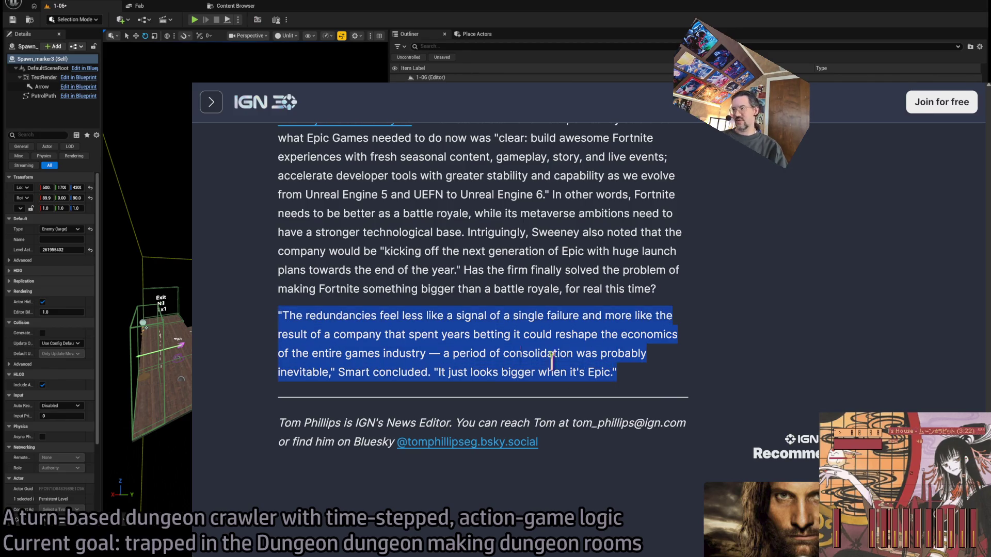
{"action": "left_click", "coordinate": [675, 374]}
Step: Go back to the epic games news results and switch to Unreal Editor
{"action": "scroll", "coordinate": [645, 346], "scroll_direction": "down", "scroll_amount": 4}
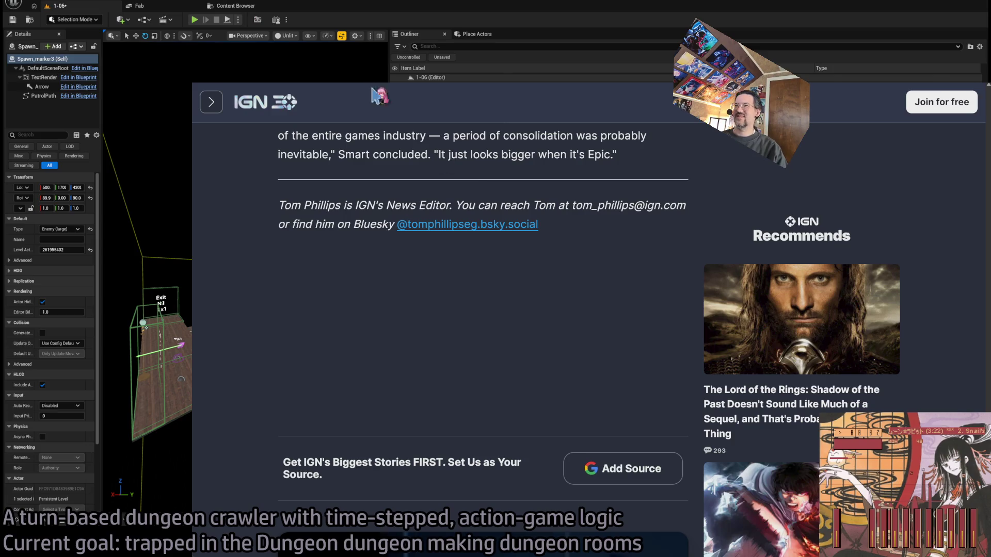
{"action": "key", "text": "alt+Left"}
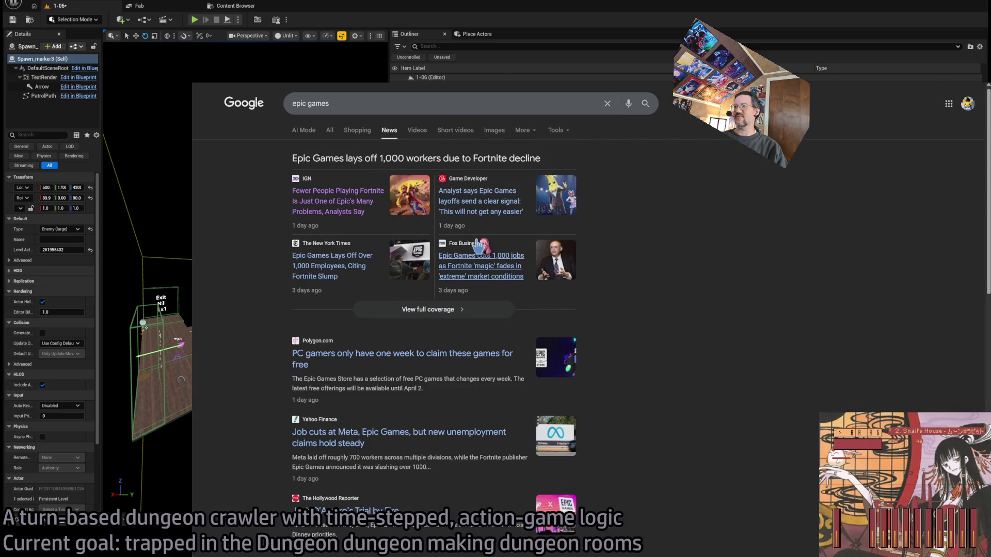
{"action": "key", "text": "alt+Tab"}
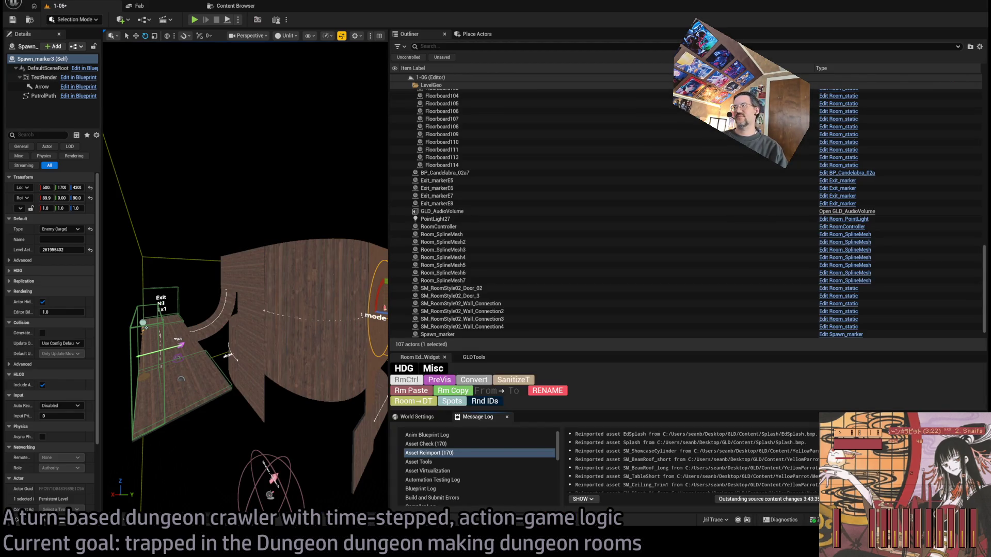
Step: Widen the viewport and Outliner, frame Spawn_marker3, and start play-testing level 1-17
{"action": "mouse_move", "coordinate": [389, 141]}
{"action": "left_mouse_down"}
{"action": "mouse_move", "coordinate": [818, 200]}
{"action": "mouse_move", "coordinate": [730, 207]}
{"action": "mouse_move", "coordinate": [762, 206]}
{"action": "left_mouse_up"}
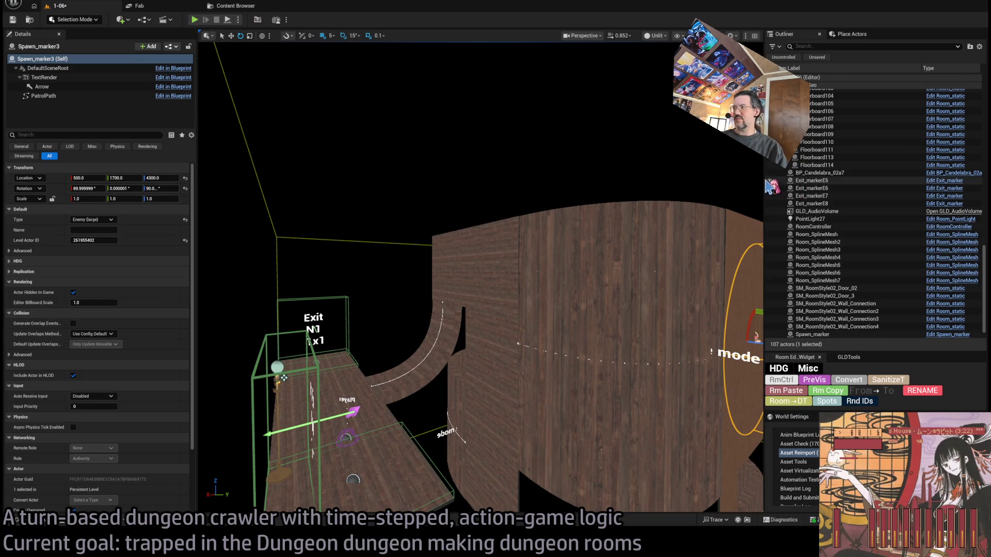
{"action": "left_click_drag", "start_coordinate": [763, 170], "coordinate": [712, 174]}
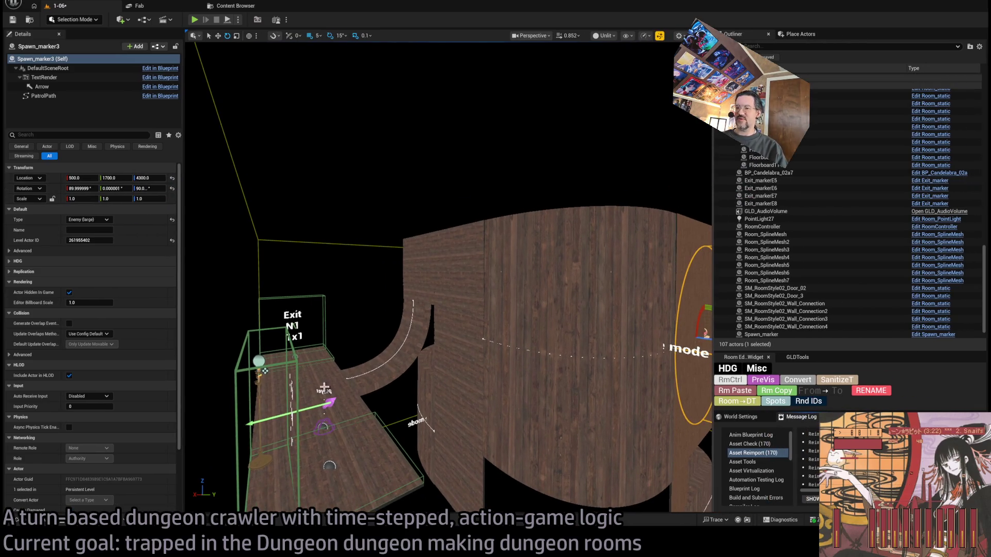
{"action": "key", "text": "f"}
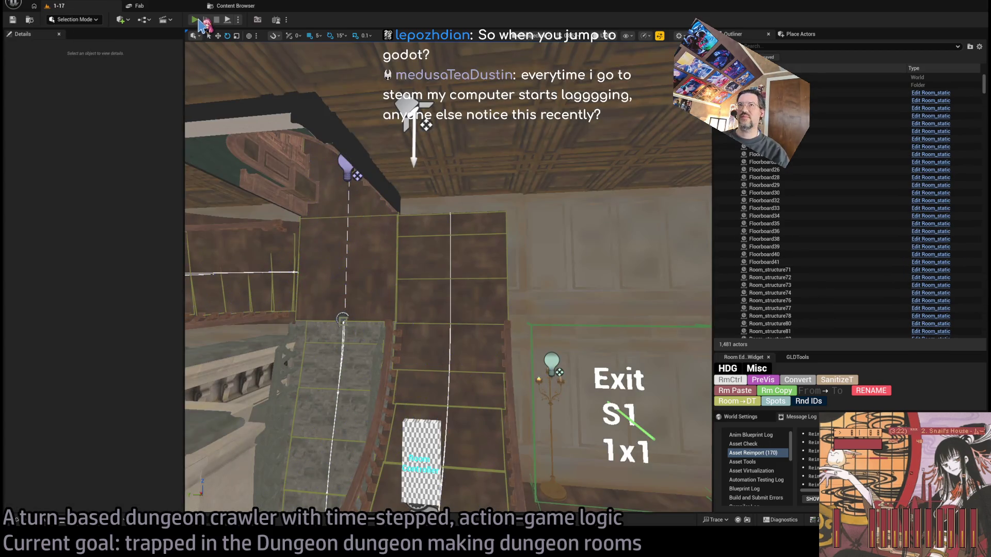
{"action": "key", "text": "alt+p"}
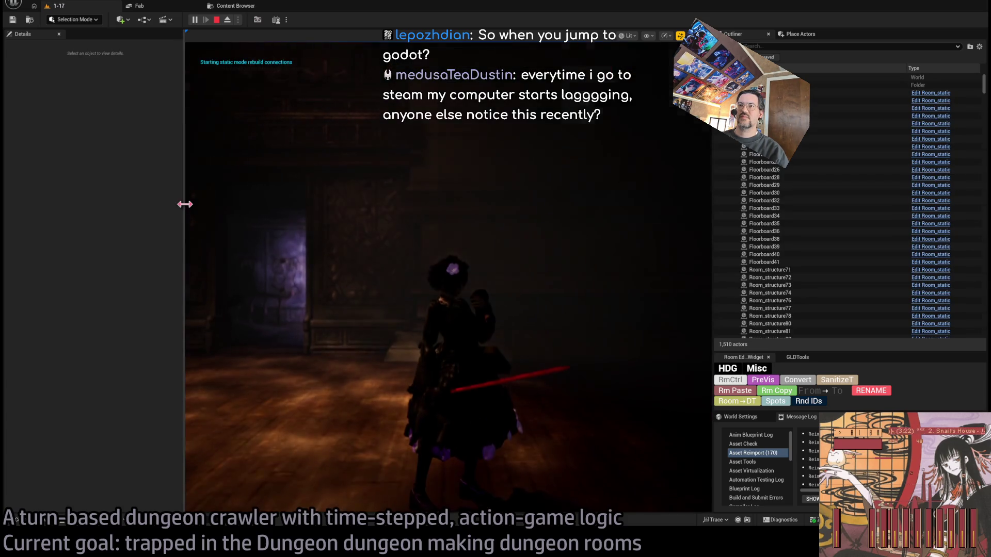
Step: Widen the game view and Outliner, then play a turn of one move and a half-second wait
{"action": "left_click_drag", "start_coordinate": [184, 208], "coordinate": [85, 216]}
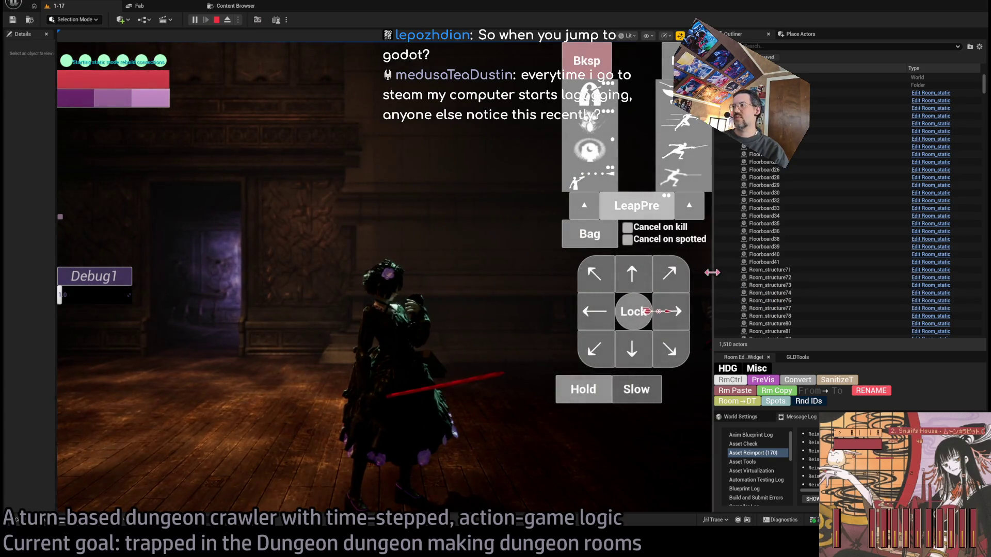
{"action": "left_click_drag", "start_coordinate": [712, 272], "coordinate": [540, 267]}
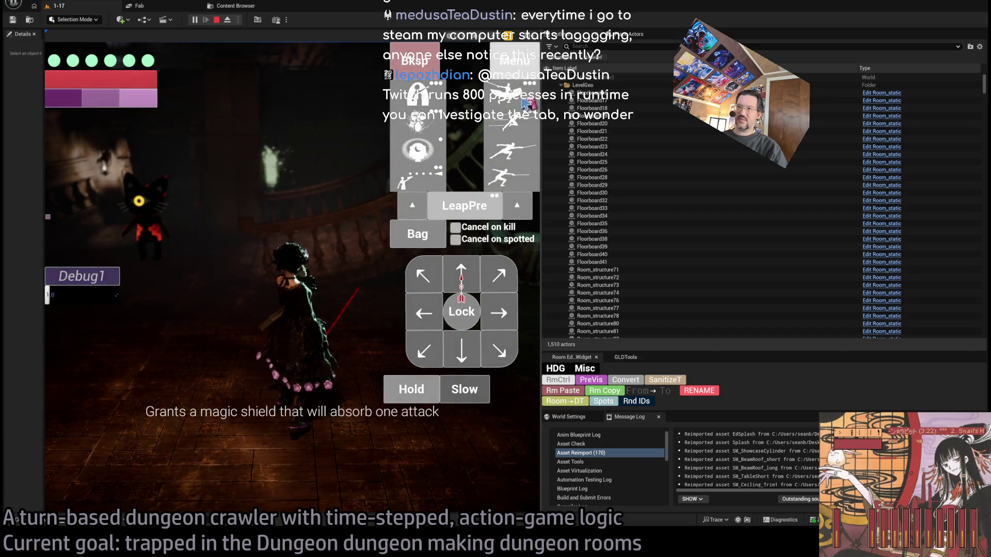
{"action": "left_click", "coordinate": [470, 363]}
{"action": "left_click", "coordinate": [411, 392]}
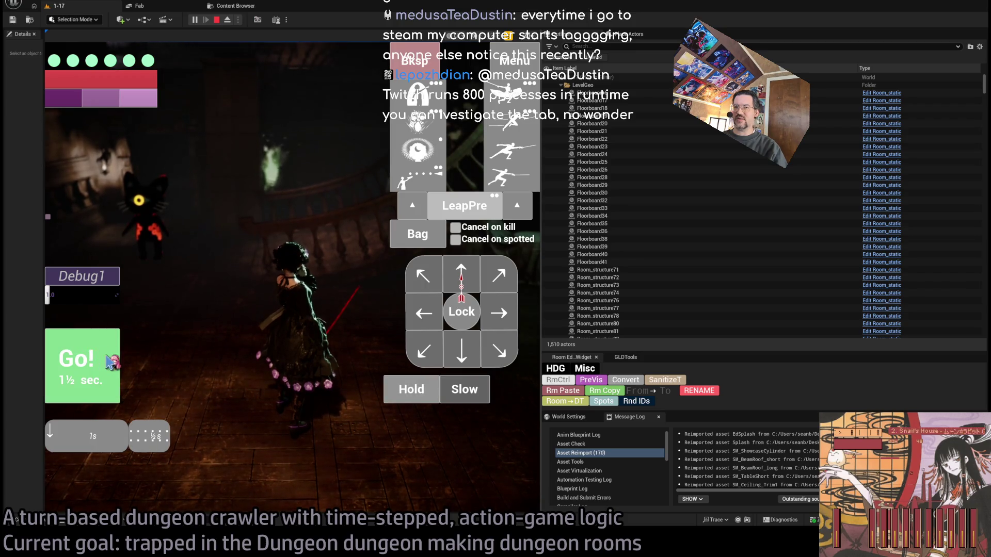
{"action": "left_click", "coordinate": [90, 364]}
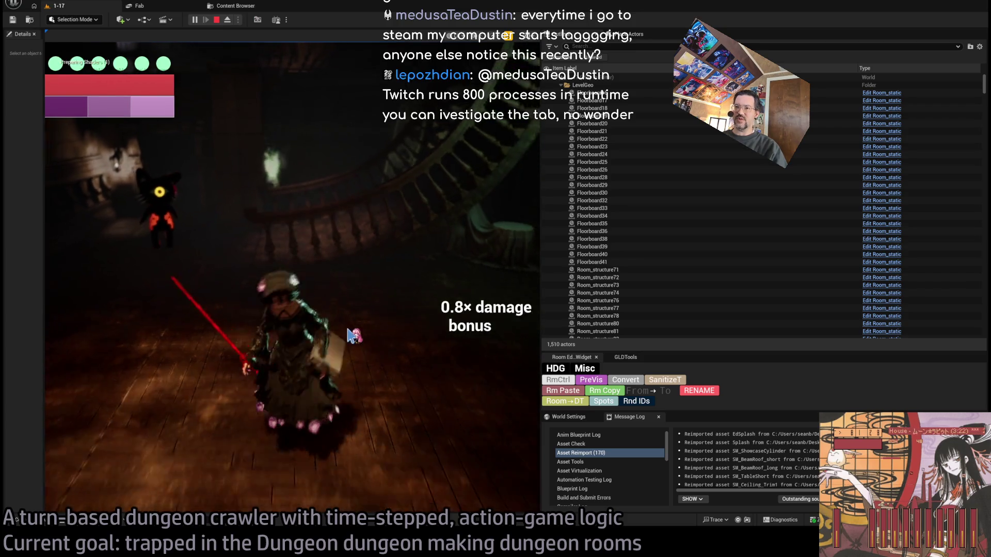
Step: Play a turn of an up-left move followed by two more moves
{"action": "left_click", "coordinate": [420, 278]}
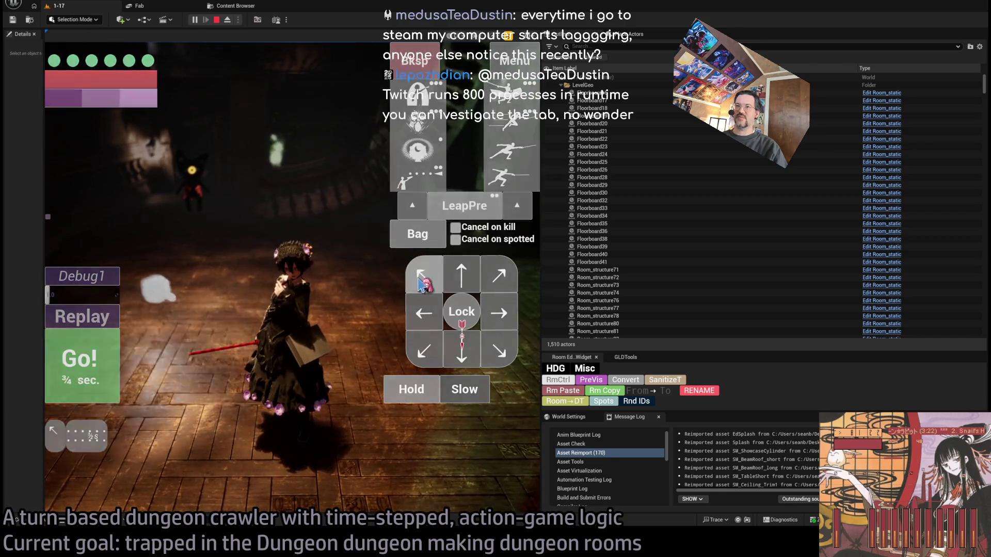
{"action": "left_click", "coordinate": [467, 276]}
{"action": "left_click", "coordinate": [467, 276]}
{"action": "left_click", "coordinate": [83, 364]}
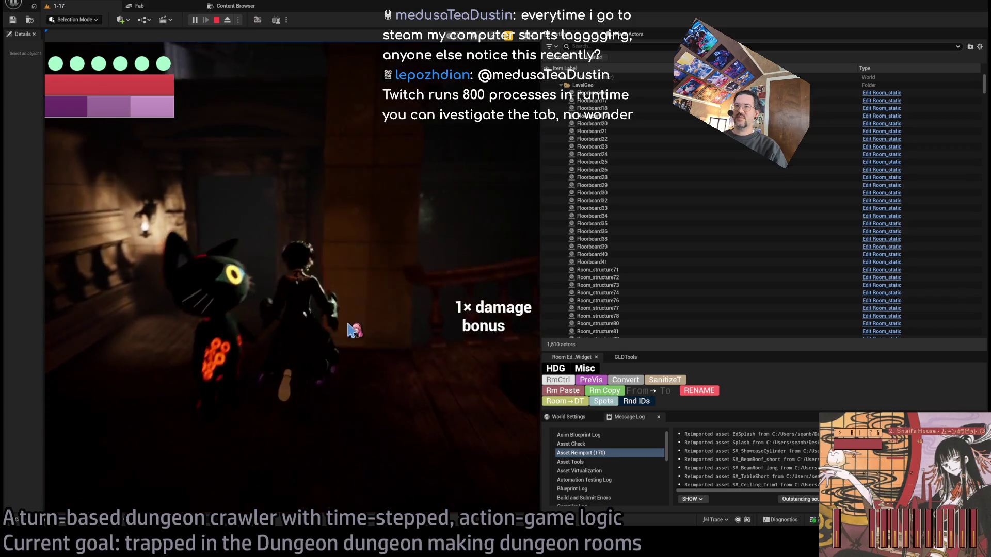
Step: Lock onto the cat enemy and run a left, down and projectile-attack turn
{"action": "left_click", "coordinate": [461, 317]}
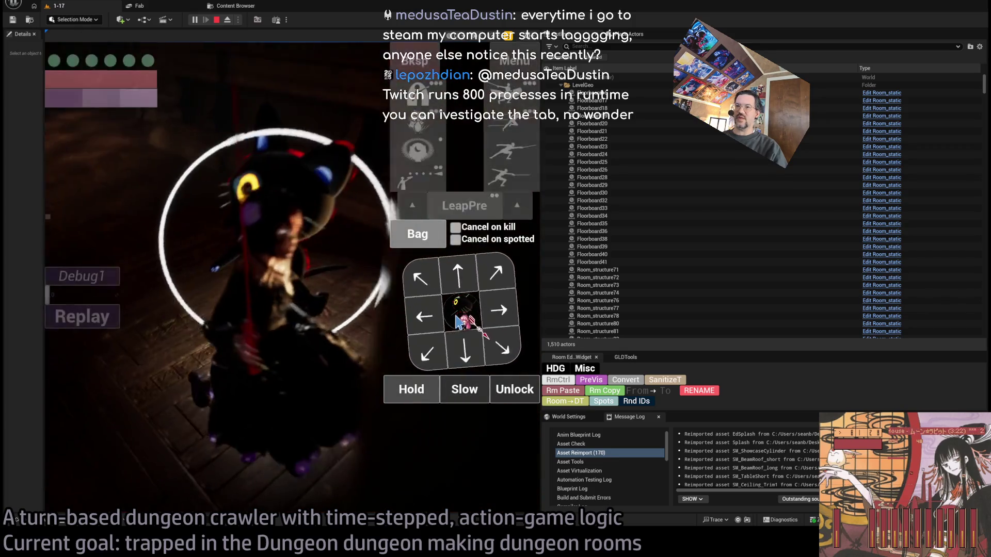
{"action": "left_click", "coordinate": [424, 313]}
{"action": "left_click", "coordinate": [461, 349]}
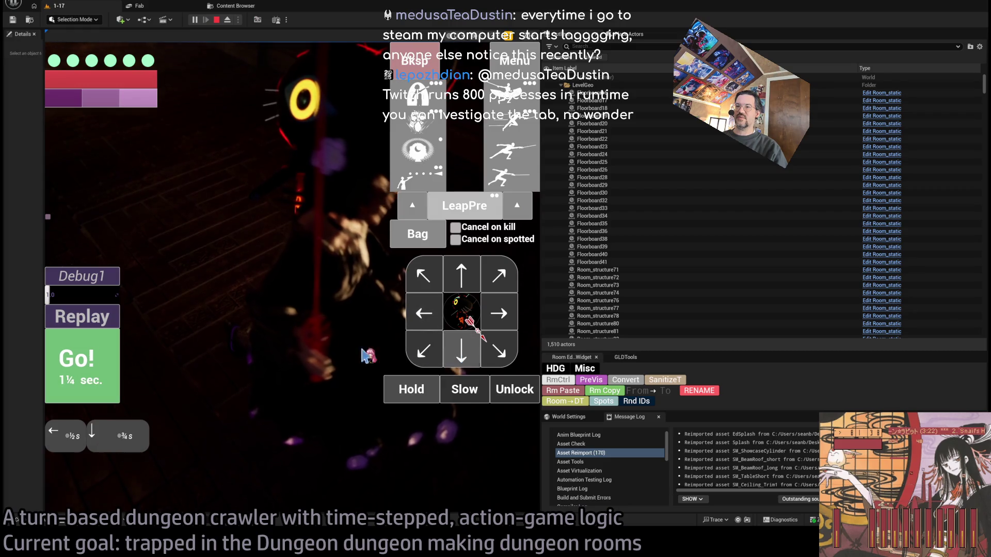
{"action": "left_click", "coordinate": [414, 189]}
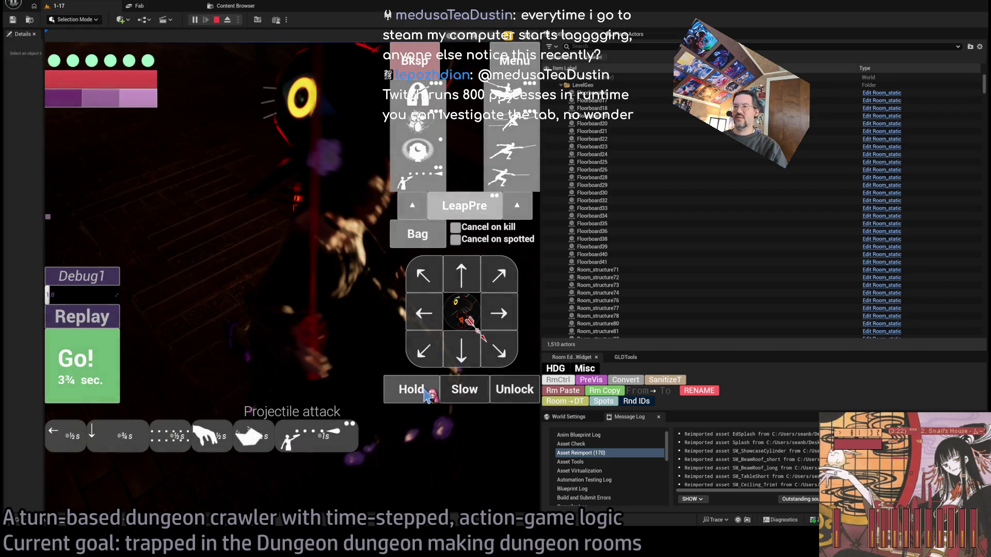
{"action": "left_click", "coordinate": [89, 379]}
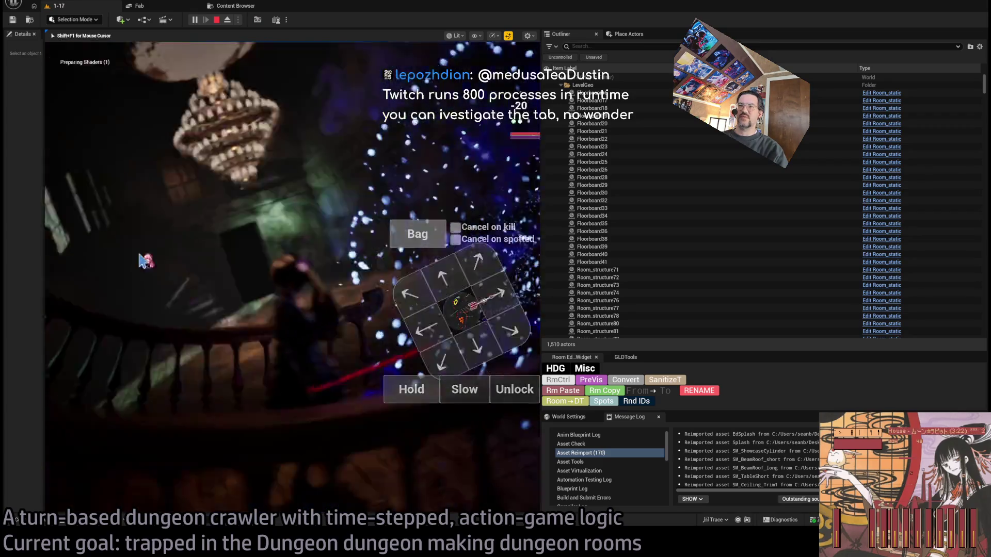
Step: Lock onto the nearby enemy, move up the stairs, attack, then select Room_structure73
{"action": "left_click", "coordinate": [494, 396]}
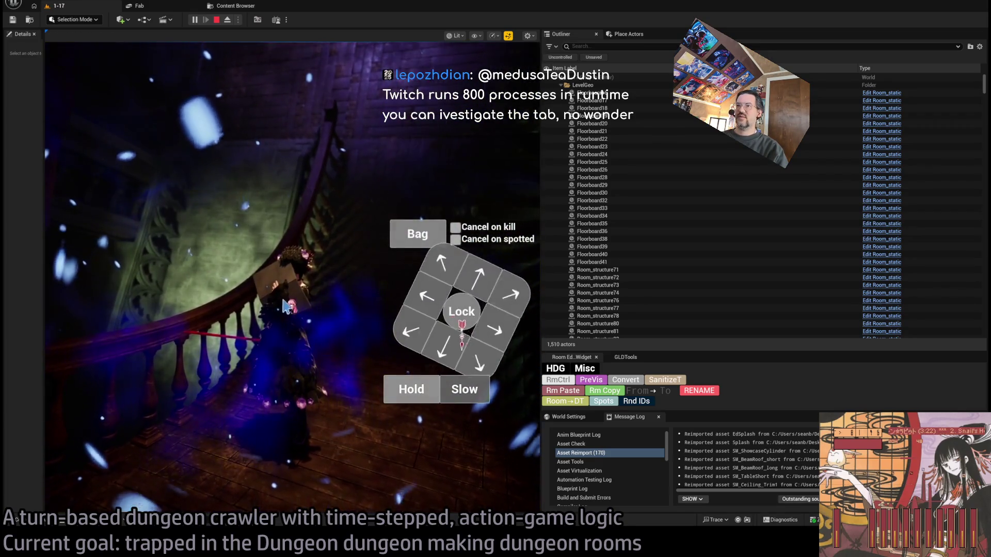
{"action": "left_click", "coordinate": [467, 283]}
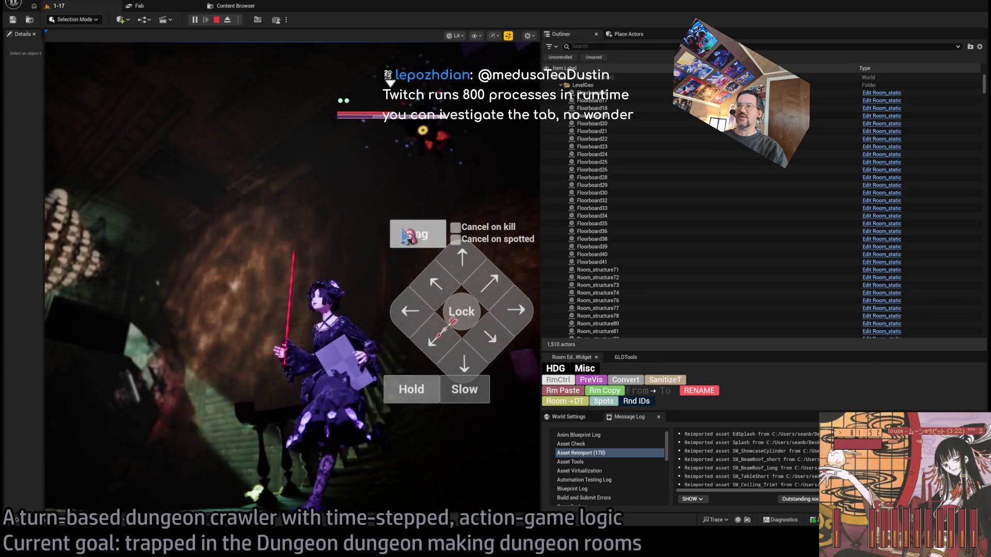
{"action": "left_click", "coordinate": [119, 372]}
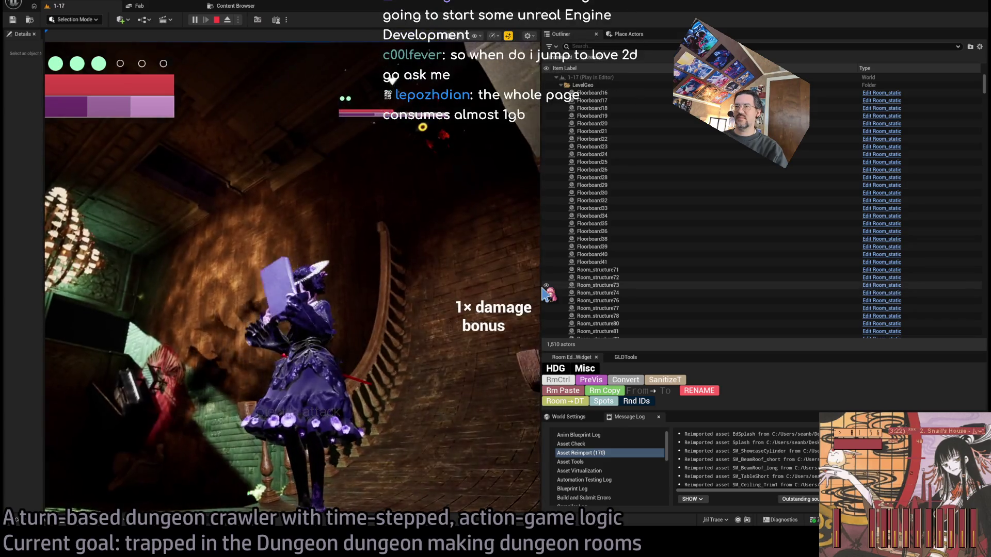
{"action": "left_click", "coordinate": [546, 285]}
Step: Widen the game view, keep attacking and locking onto enemies, then stop the play-test with Escape
{"action": "mouse_move", "coordinate": [540, 252]}
{"action": "left_mouse_down"}
{"action": "mouse_move", "coordinate": [957, 253]}
{"action": "mouse_move", "coordinate": [851, 252]}
{"action": "mouse_move", "coordinate": [865, 253]}
{"action": "left_mouse_up"}
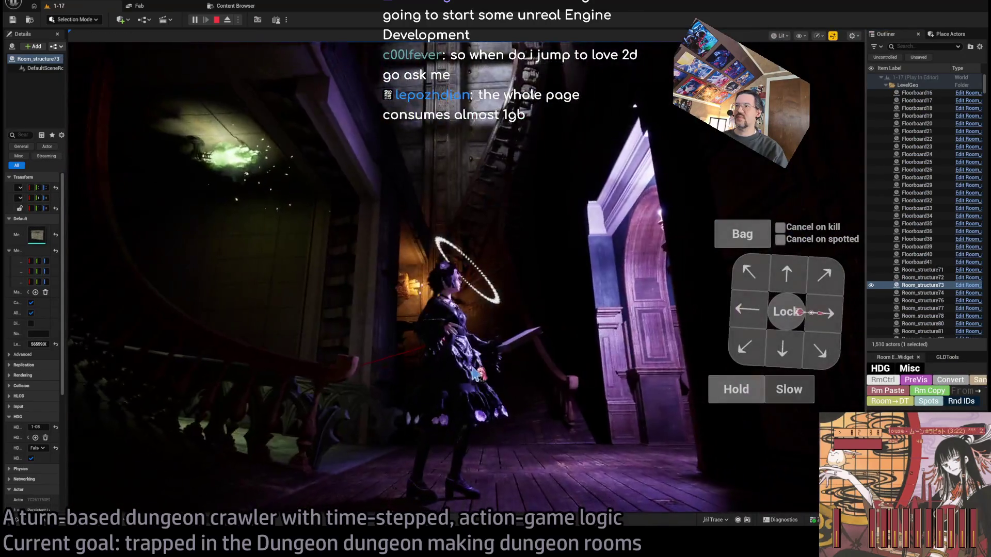
{"action": "left_click", "coordinate": [788, 279]}
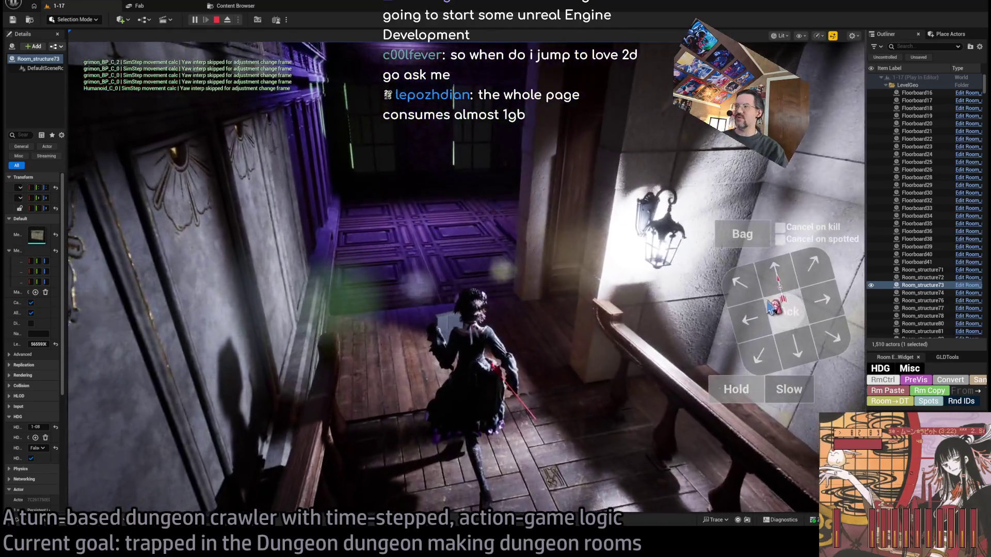
{"action": "left_click", "coordinate": [824, 302]}
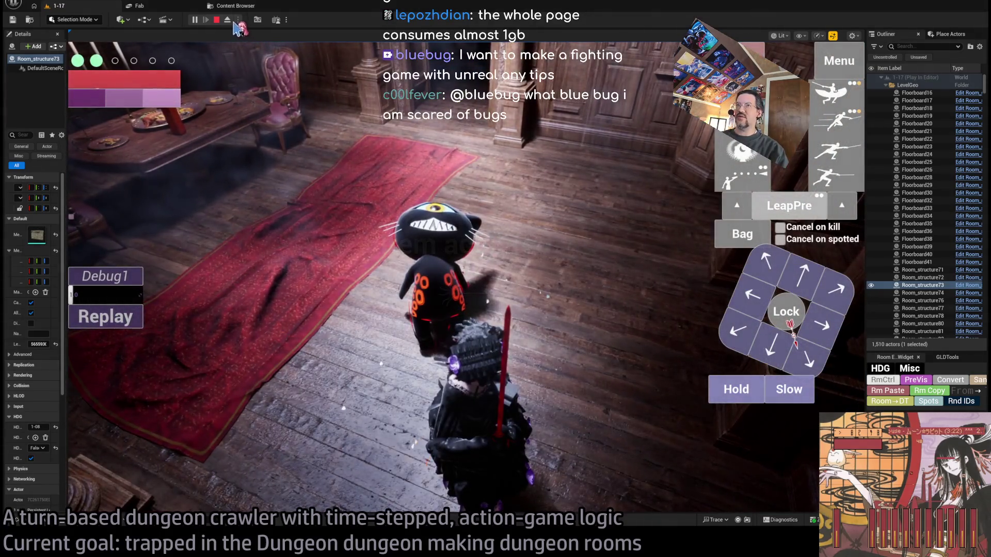
{"action": "left_click", "coordinate": [227, 20]}
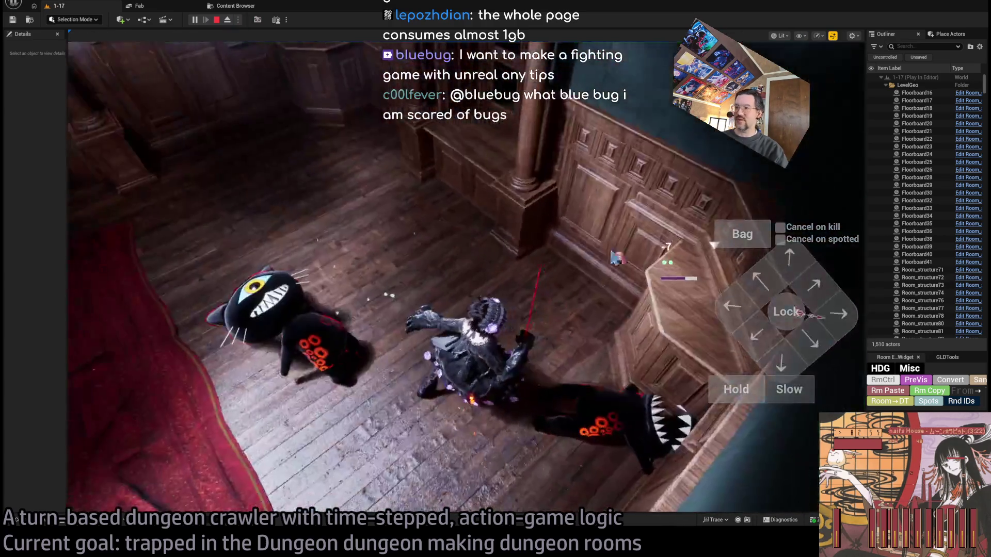
{"action": "left_click", "coordinate": [786, 316]}
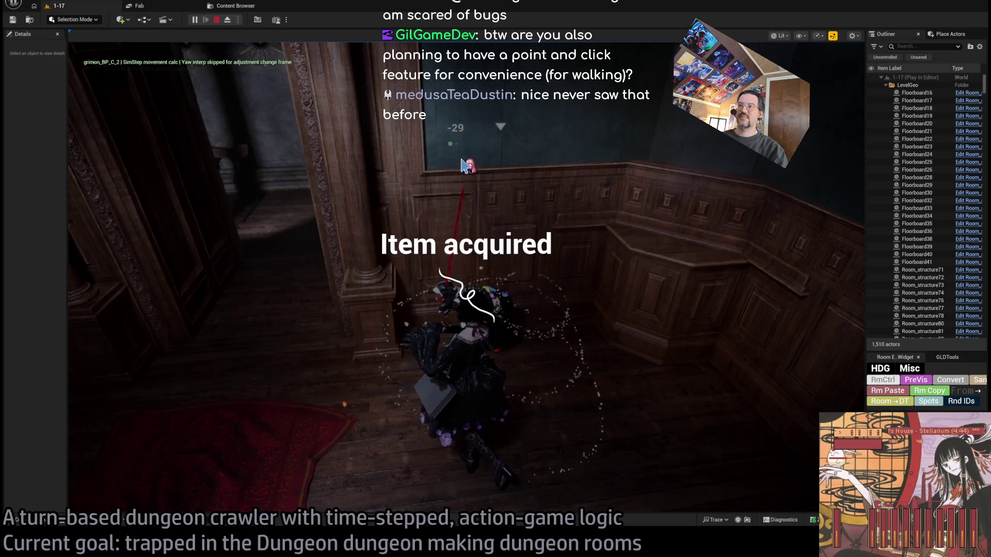
{"action": "key", "text": "Escape"}
{"action": "key", "text": "s"}
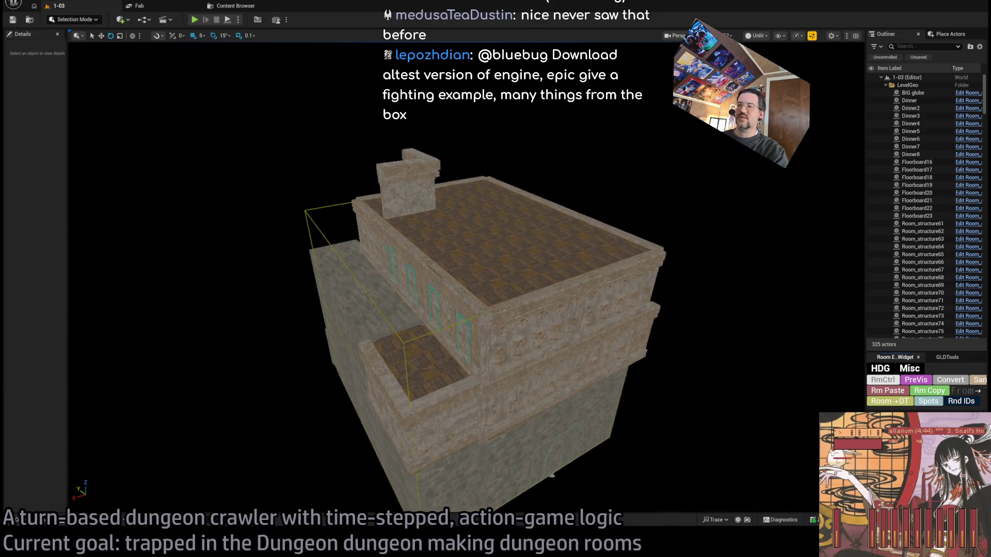
Step: Fly into the bedroom, select the RoomController and switch the viewport to lit mode
{"action": "key", "text": "w"}
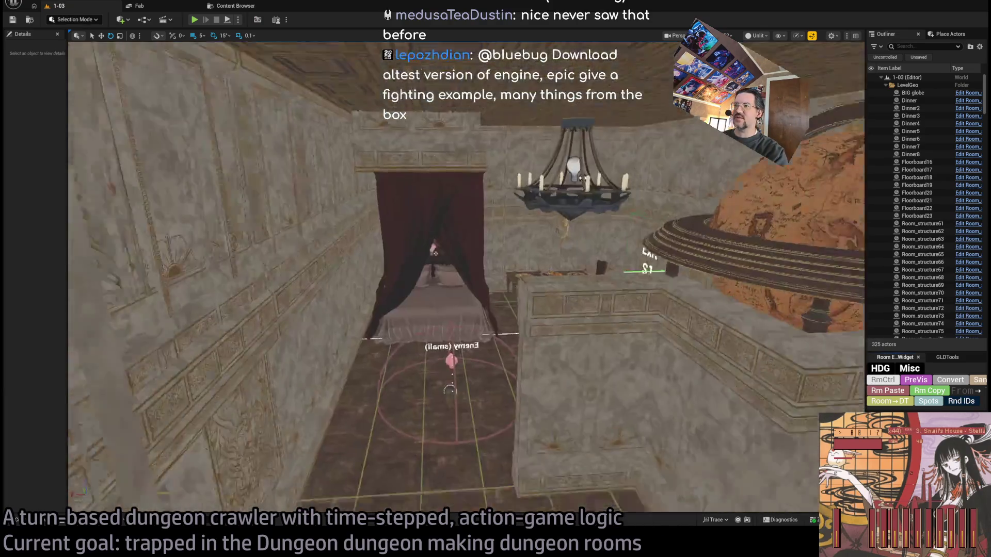
{"action": "key", "text": "w"}
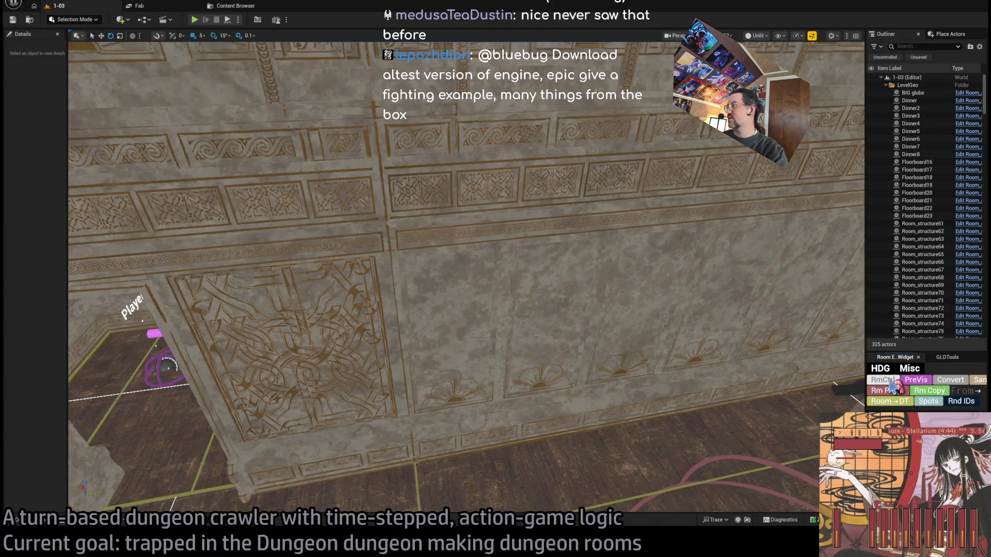
{"action": "left_click", "coordinate": [566, 320]}
{"action": "left_click_drag", "start_coordinate": [68, 181], "coordinate": [179, 181]}
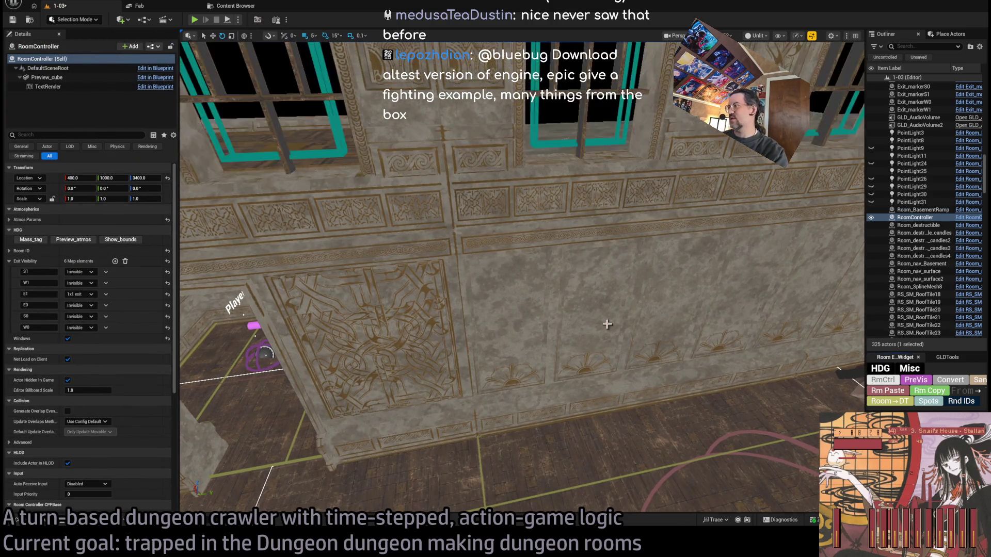
{"action": "key", "text": "f"}
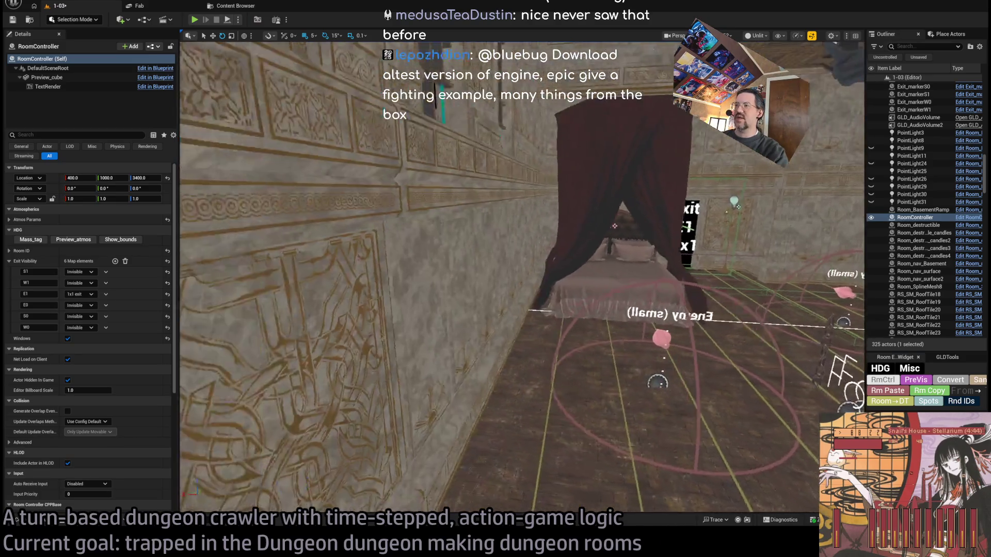
{"action": "mouse_move", "coordinate": [615, 226]}
{"action": "left_mouse_down"}
{"action": "mouse_move", "coordinate": [736, 223]}
{"action": "mouse_move", "coordinate": [272, 320]}
{"action": "mouse_move", "coordinate": [558, 258]}
{"action": "mouse_move", "coordinate": [581, 282]}
{"action": "mouse_move", "coordinate": [516, 289]}
{"action": "mouse_move", "coordinate": [593, 278]}
{"action": "mouse_move", "coordinate": [516, 289]}
{"action": "mouse_move", "coordinate": [516, 245]}
{"action": "left_mouse_up"}
{"action": "key", "text": "alt+4"}
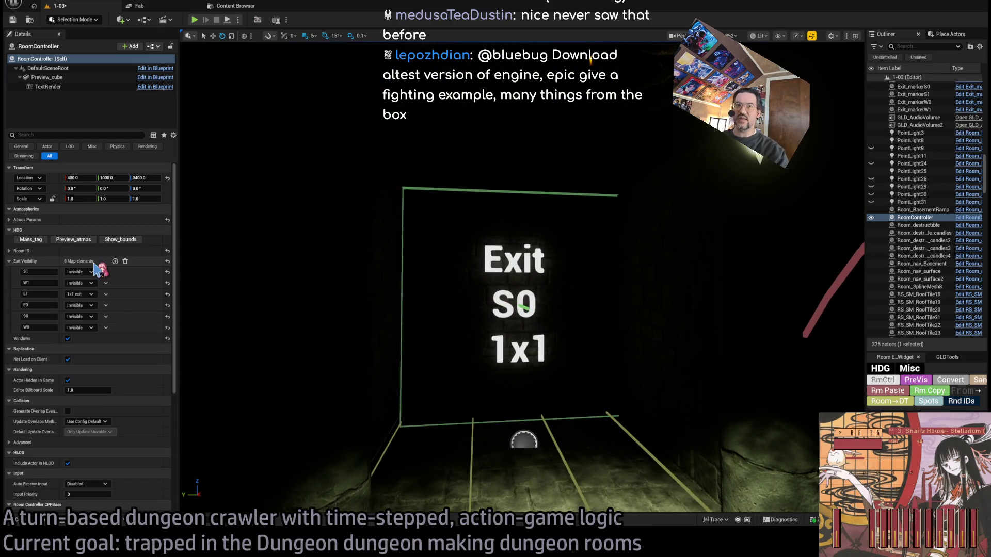
Step: Set Exit Visibility S0 to 1x1 exit and preview the room with PreVis
{"action": "left_click", "coordinate": [80, 316]}
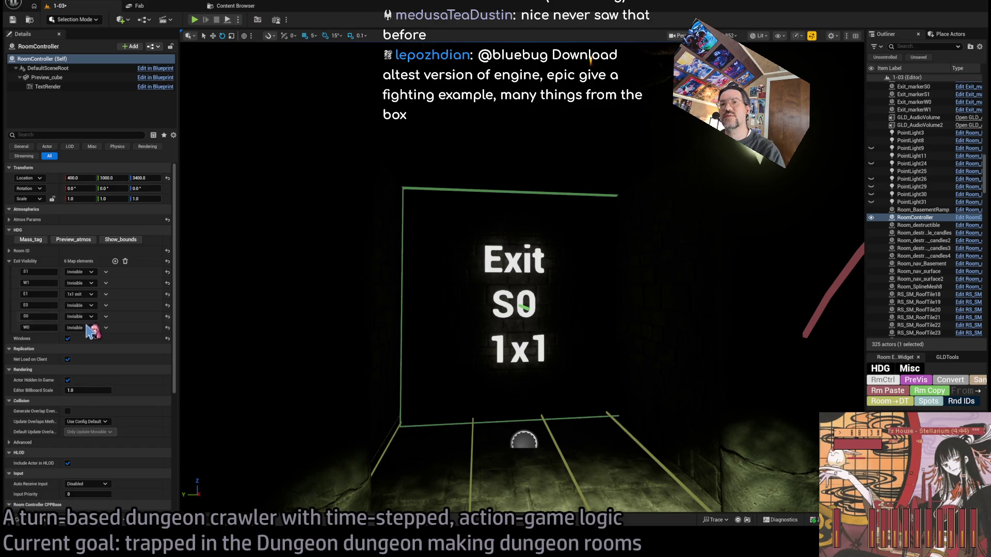
{"action": "left_click", "coordinate": [83, 339]}
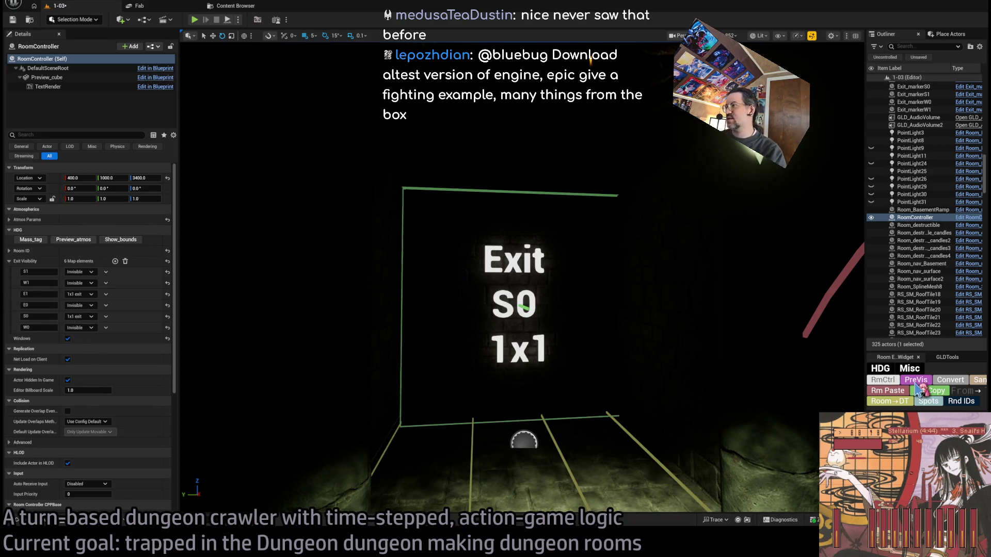
{"action": "left_click", "coordinate": [916, 385]}
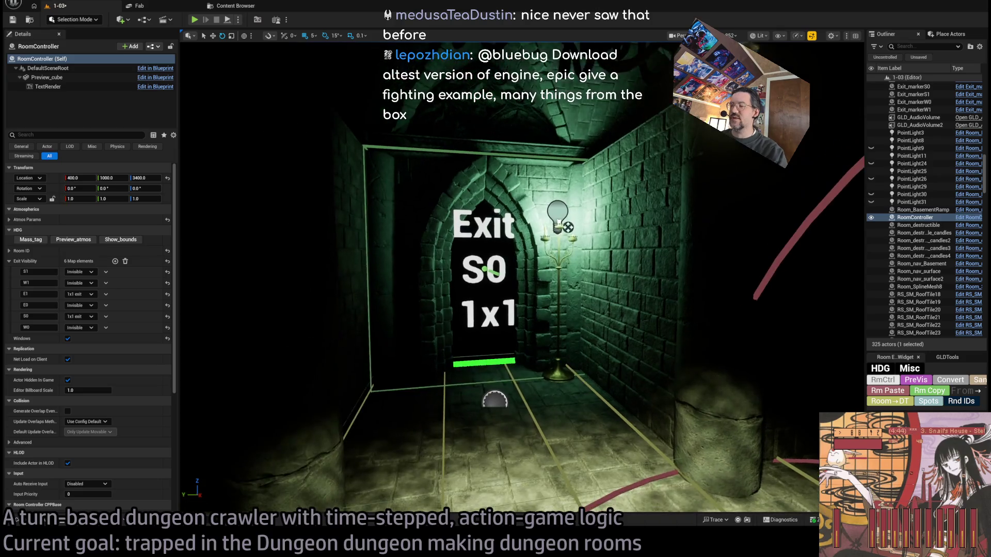
{"action": "key", "text": "s"}
{"action": "key", "text": "s"}
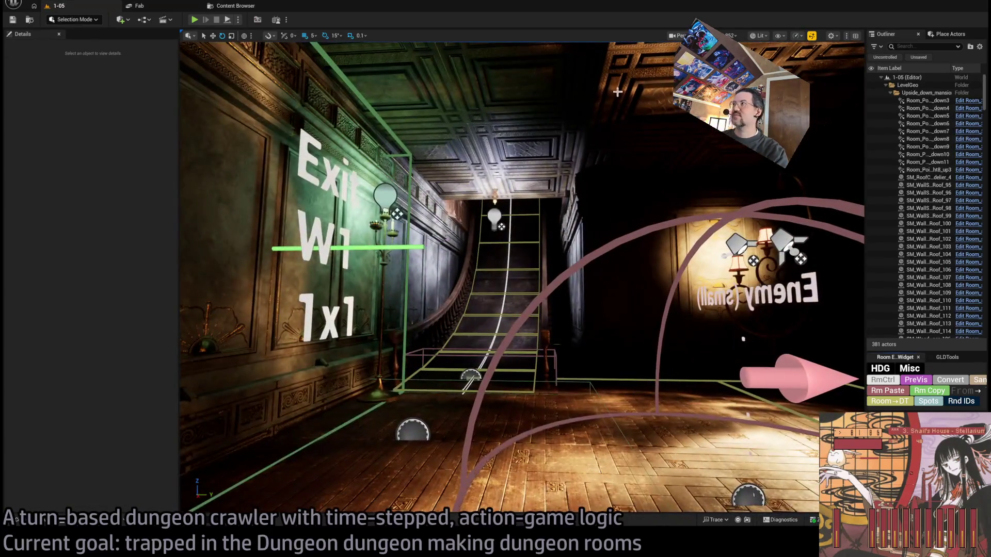
Step: Add the copied room walls with Rm Copy, then launch Play In Editor for level 1-05
{"action": "left_click", "coordinate": [913, 391]}
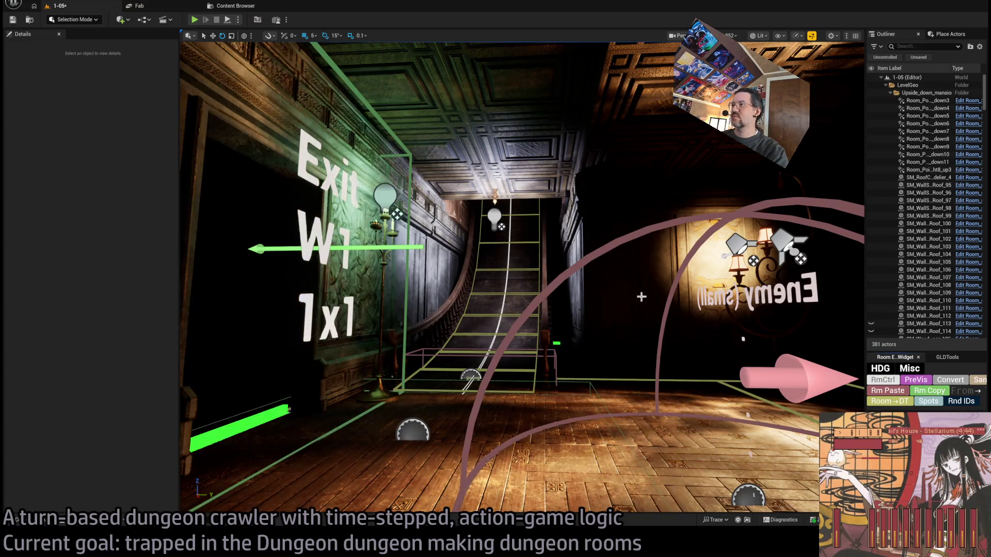
{"action": "left_click", "coordinate": [195, 21]}
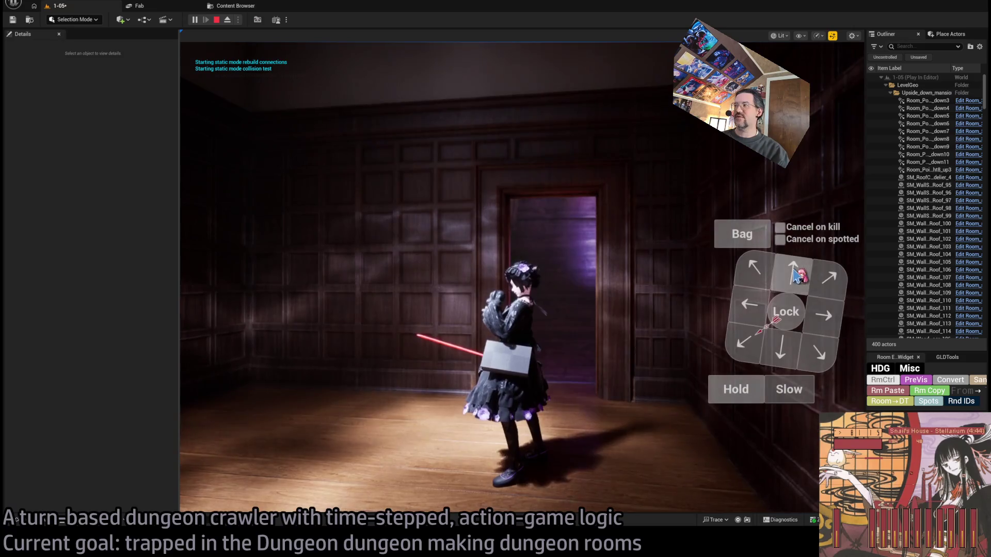
Step: Walk the character toward the doorway and turn it, then end the play-test and switch to Unlit view
{"action": "left_click", "coordinate": [793, 275]}
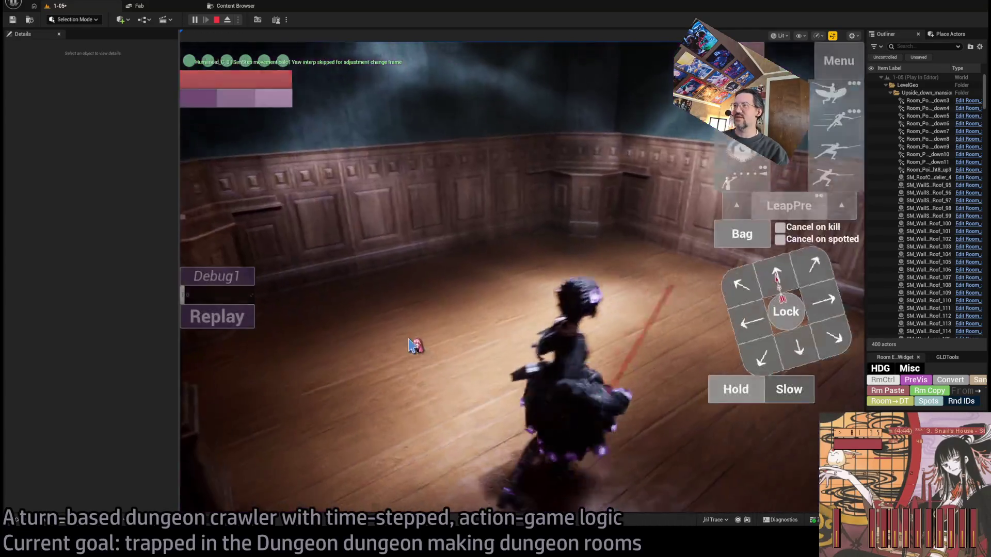
{"action": "left_click", "coordinate": [745, 324]}
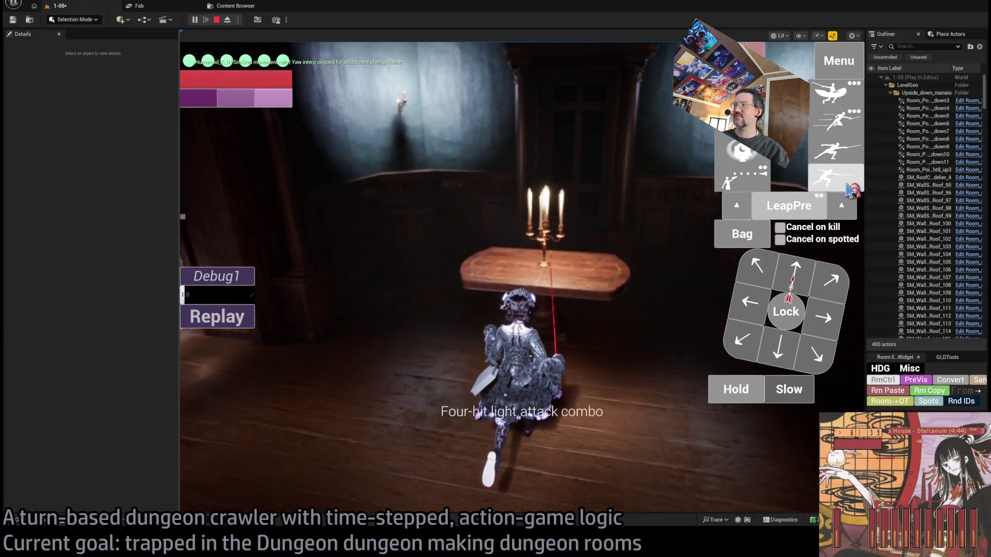
{"action": "left_click", "coordinate": [743, 266]}
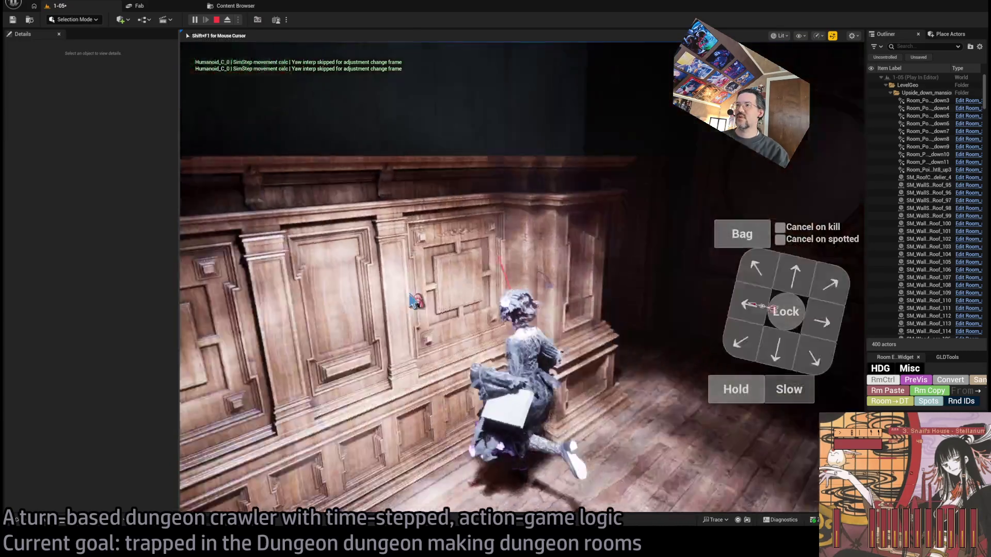
{"action": "key", "text": "Escape"}
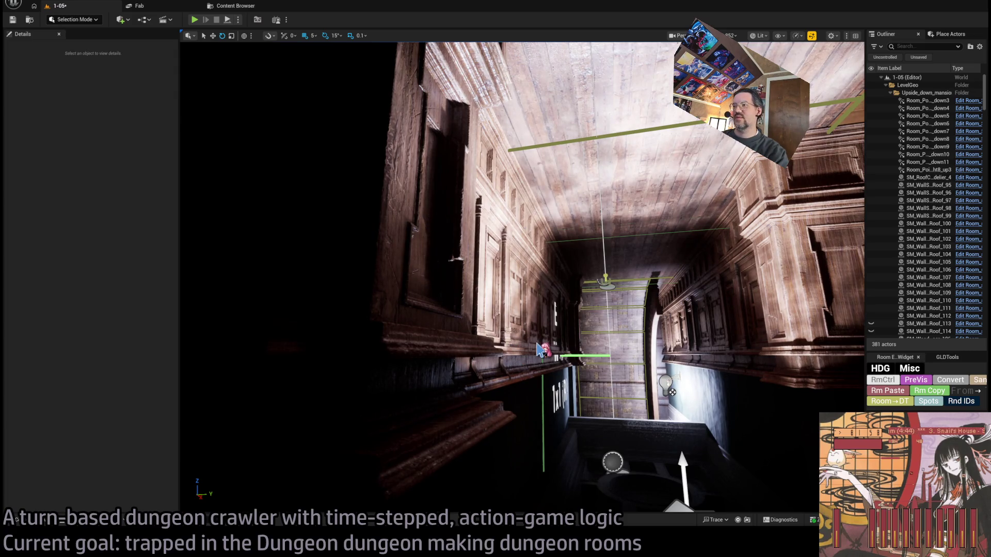
{"action": "key", "text": "alt+3"}
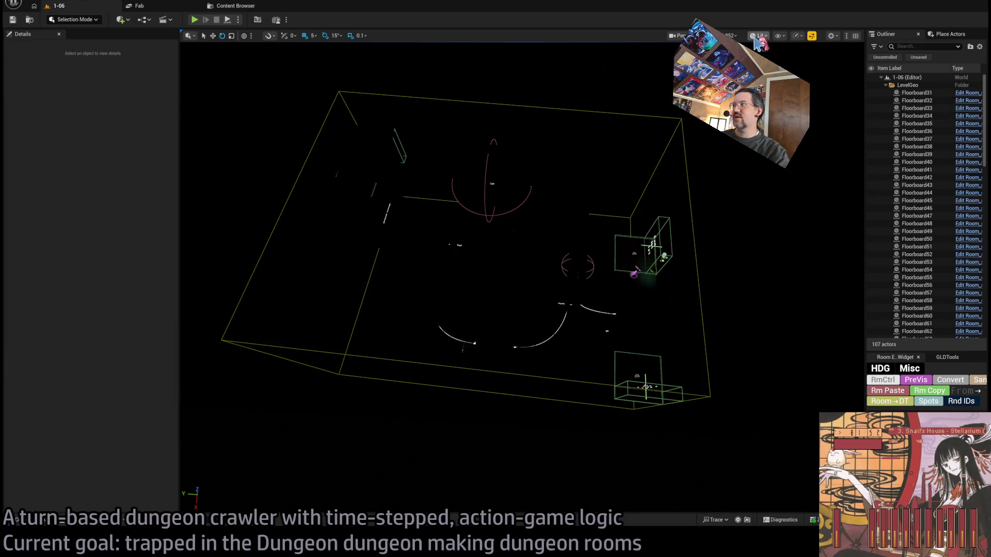
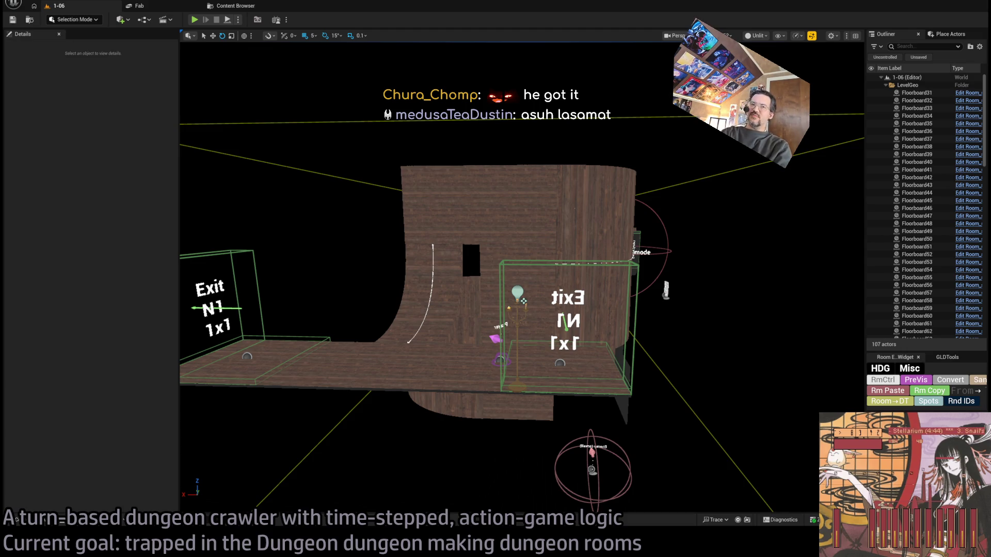
Step: Switch from the Unreal editor to the browser showing Google News results for 'epic games'
{"action": "key", "text": "alt+Tab"}
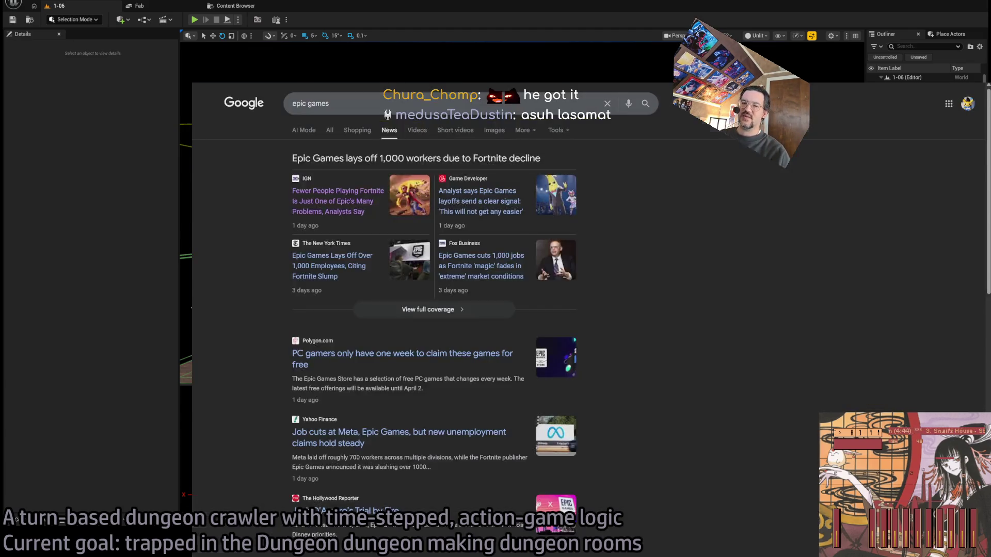
Step: Leave the 'epic games' results for the Masahiro Sakurai on Creating Games YouTube channel
{"action": "key", "text": "alt+Tab"}
{"action": "key", "text": "alt+Tab"}
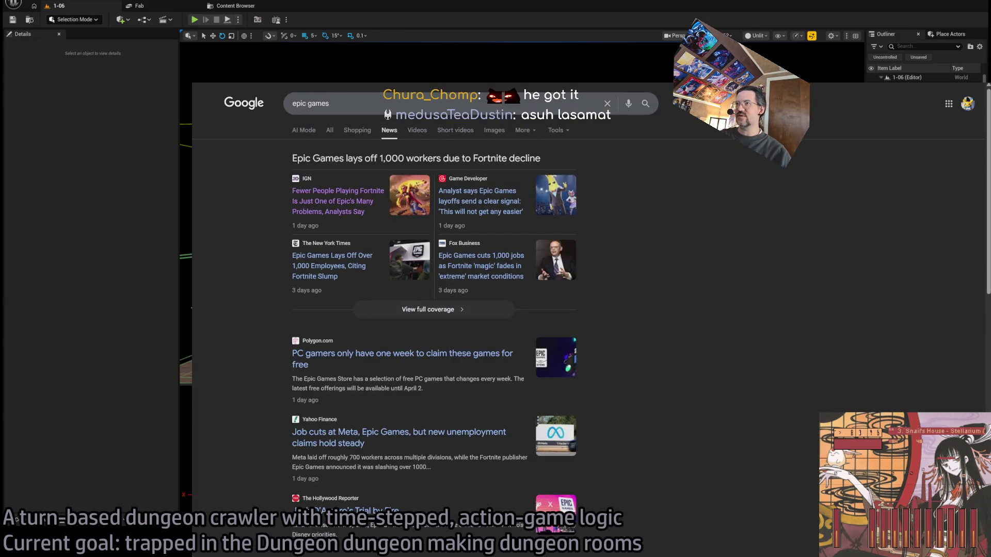
{"action": "left_click", "coordinate": [310, 103]}
{"action": "key", "text": "ctrl+a"}
{"action": "key", "text": "BackSpace"}
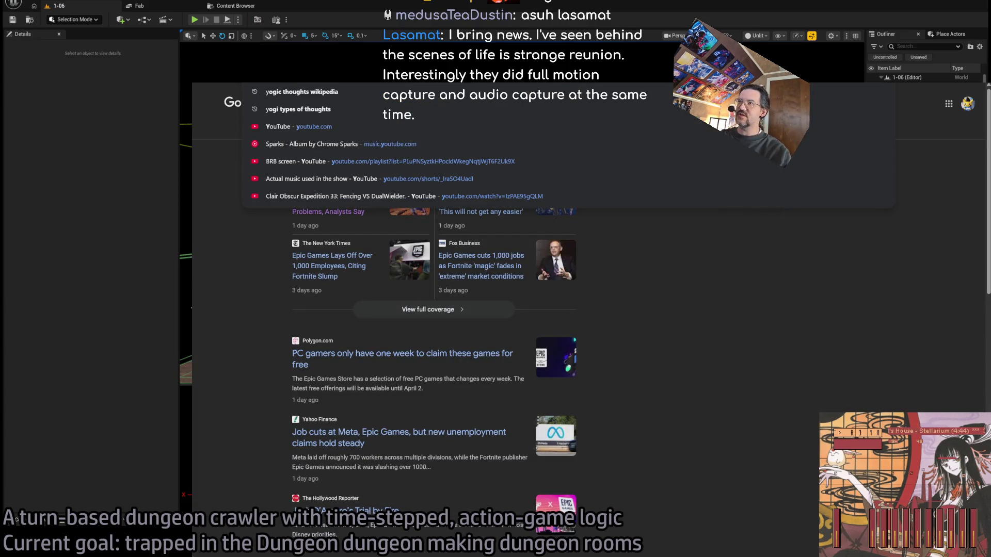
{"action": "key", "text": "Escape"}
{"action": "key", "text": "Escape"}
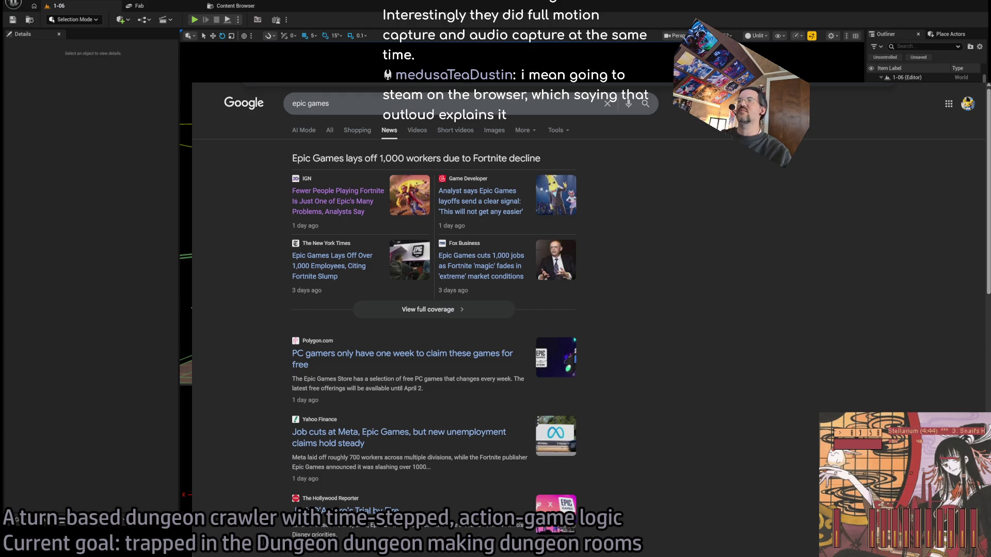
{"action": "key", "text": "ctrl+Tab"}
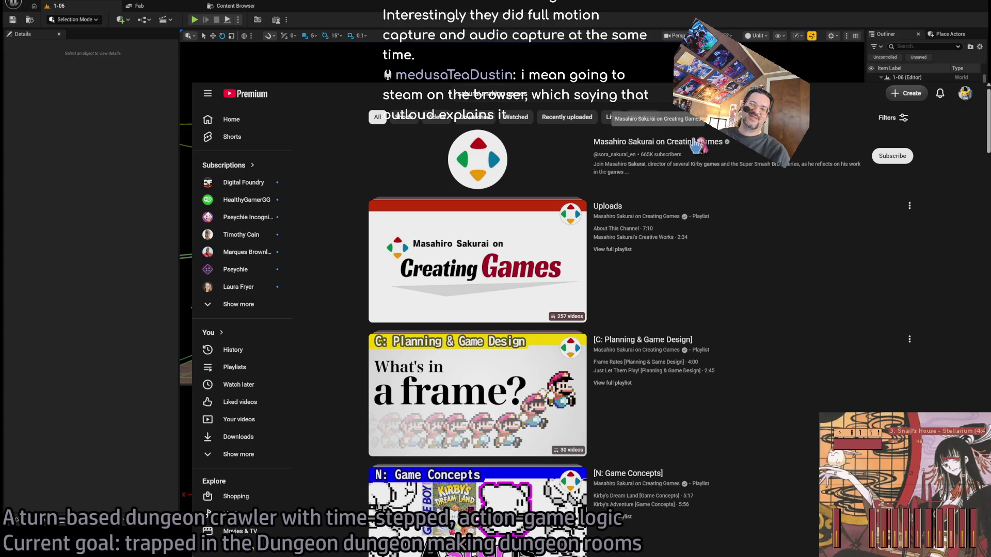
Step: Browse the Sakurai channel's full Videos list, then return to the Unreal editor
{"action": "left_click", "coordinate": [704, 164]}
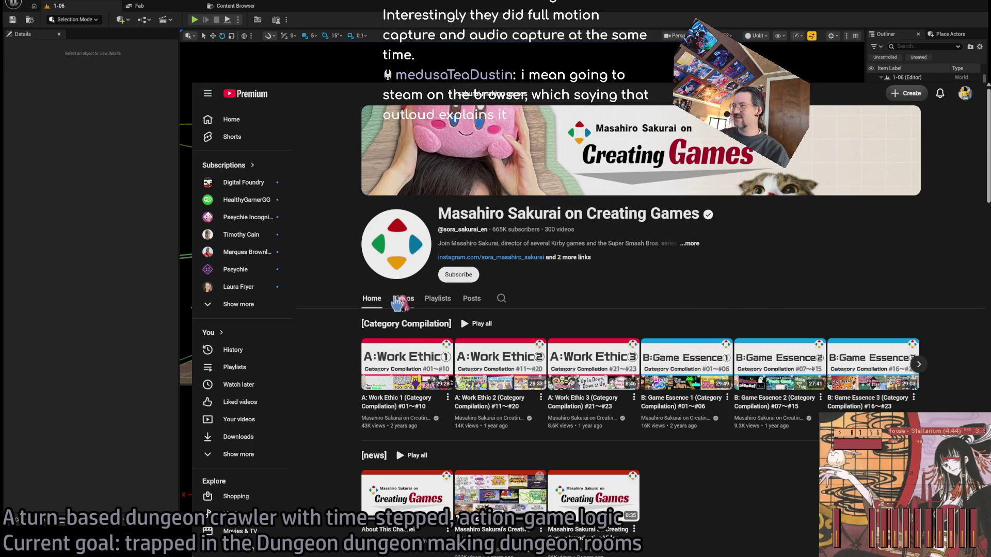
{"action": "left_click", "coordinate": [403, 299]}
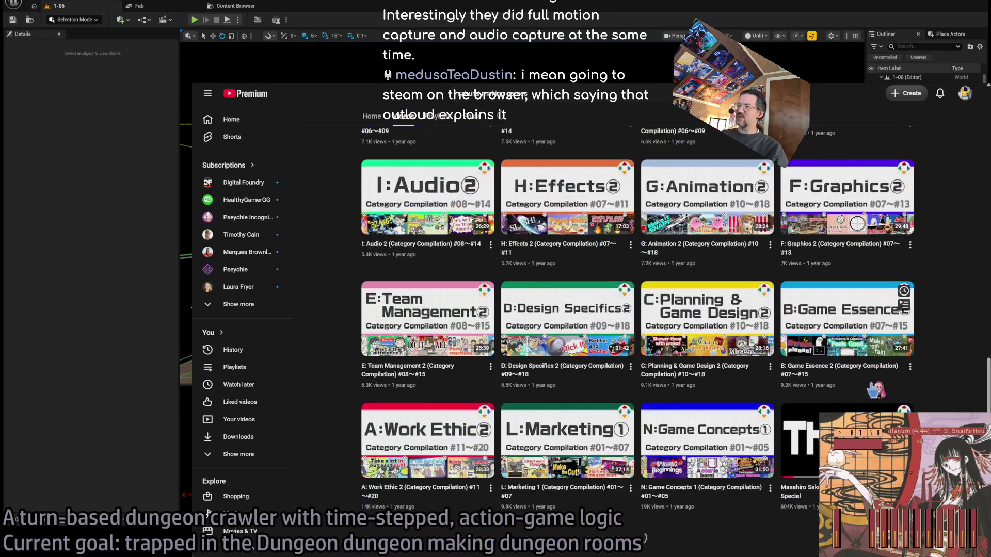
{"action": "scroll", "coordinate": [879, 359], "scroll_direction": "down", "scroll_amount": 20}
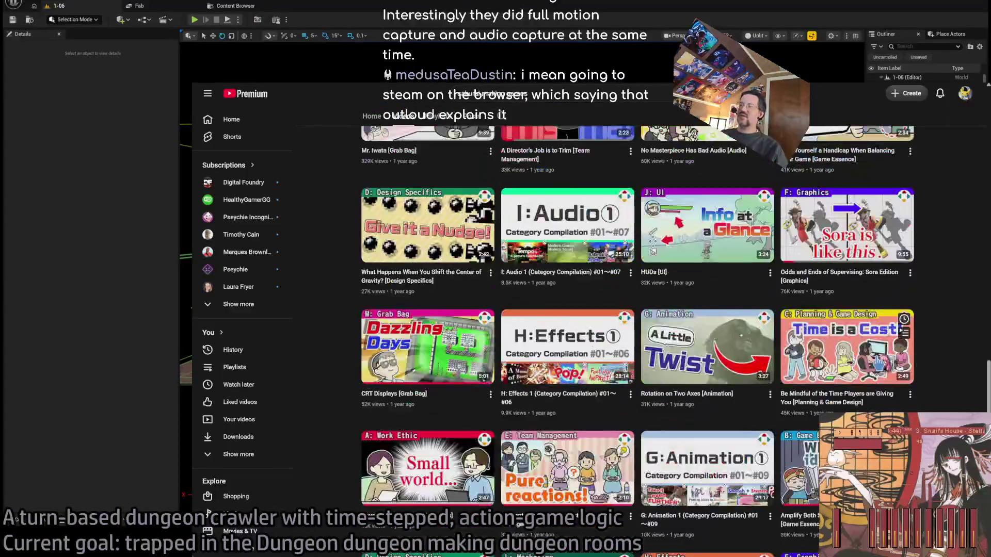
{"action": "scroll", "coordinate": [928, 358], "scroll_direction": "down", "scroll_amount": 10}
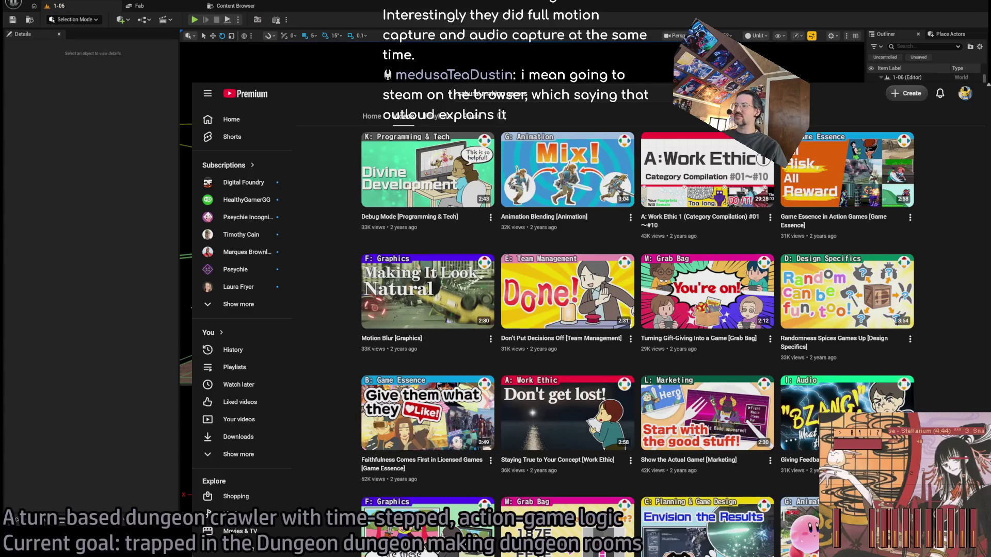
{"action": "scroll", "coordinate": [927, 358], "scroll_direction": "up", "scroll_amount": 10}
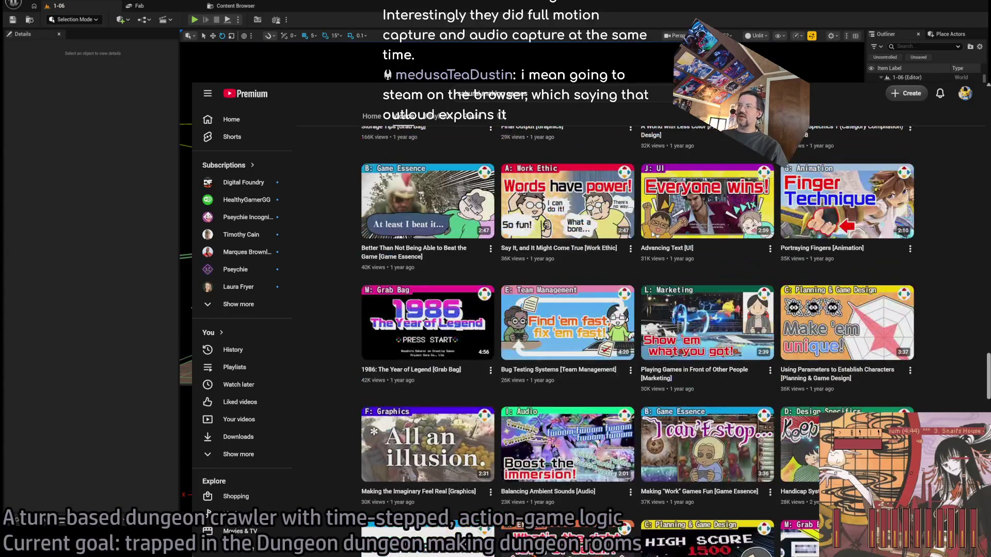
{"action": "scroll", "coordinate": [637, 341], "scroll_direction": "up", "scroll_amount": 10}
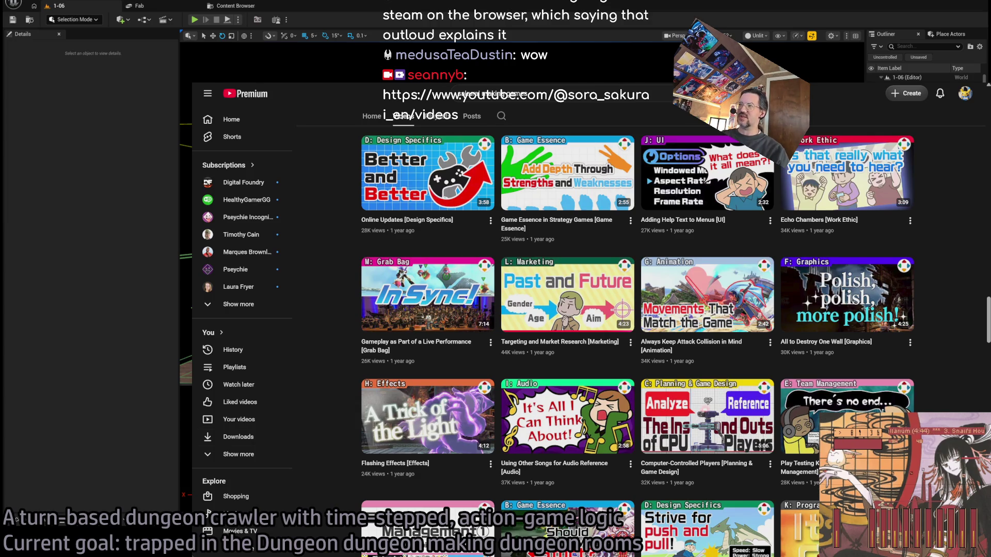
{"action": "scroll", "coordinate": [780, 371], "scroll_direction": "up", "scroll_amount": 15}
{"action": "scroll", "coordinate": [782, 371], "scroll_direction": "up", "scroll_amount": 7}
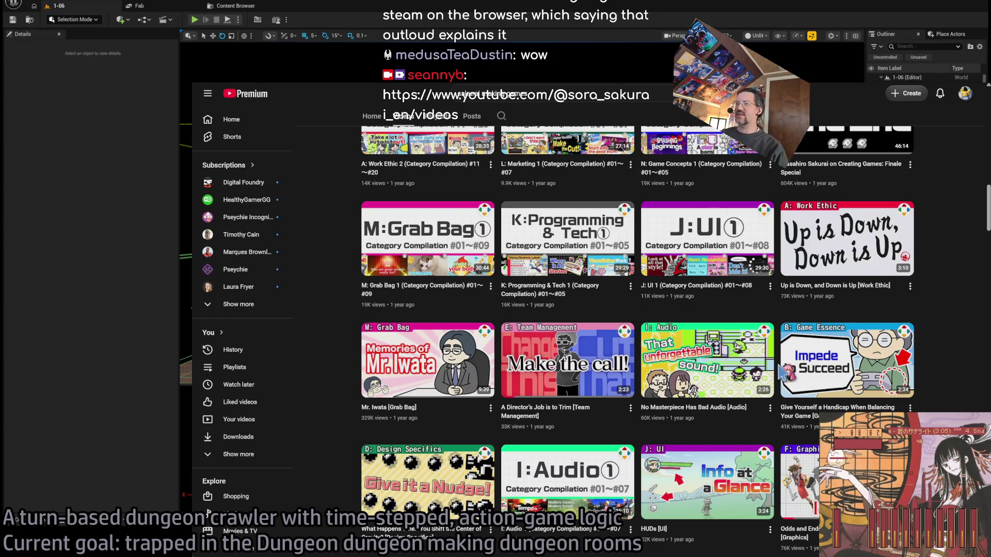
{"action": "scroll", "coordinate": [781, 372], "scroll_direction": "down", "scroll_amount": 3}
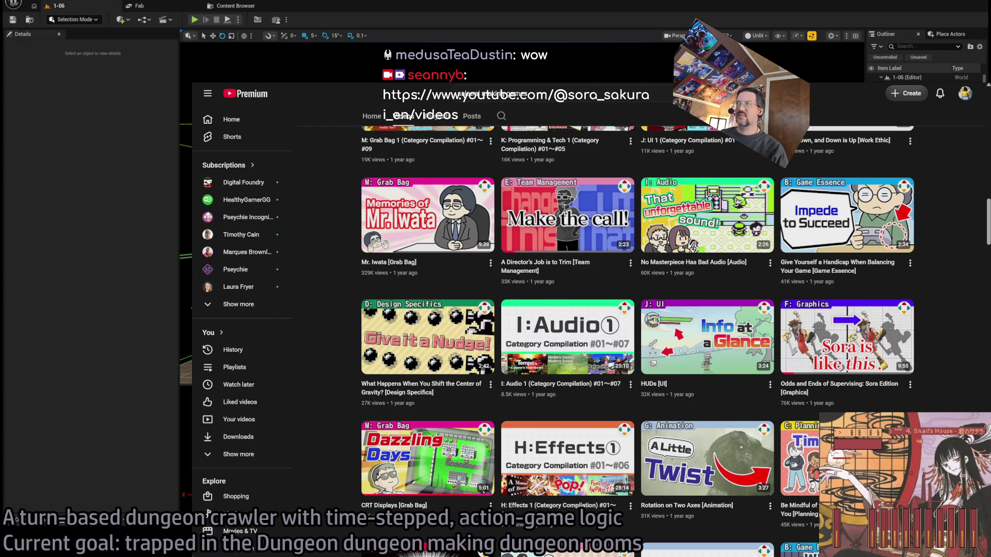
{"action": "key", "text": "Home"}
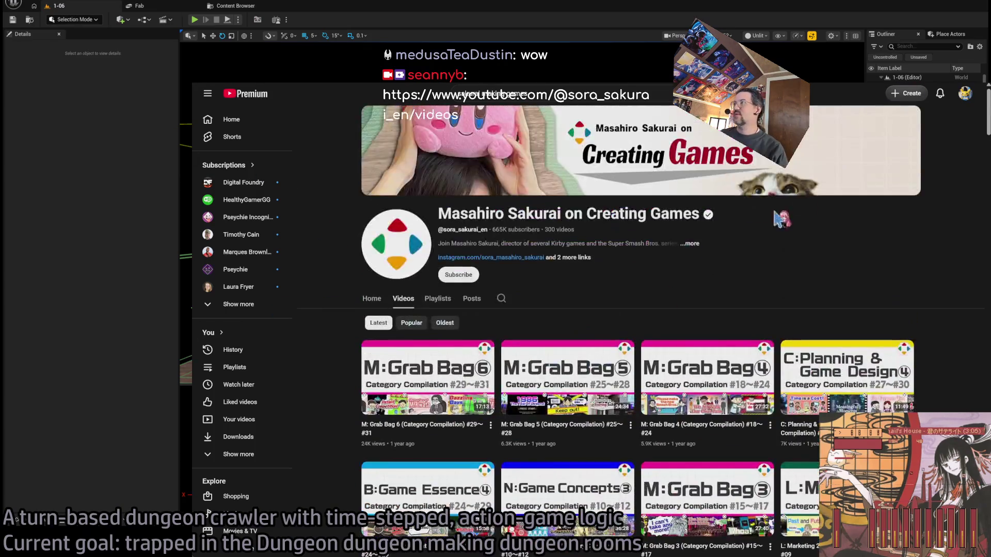
{"action": "key", "text": "alt+Tab"}
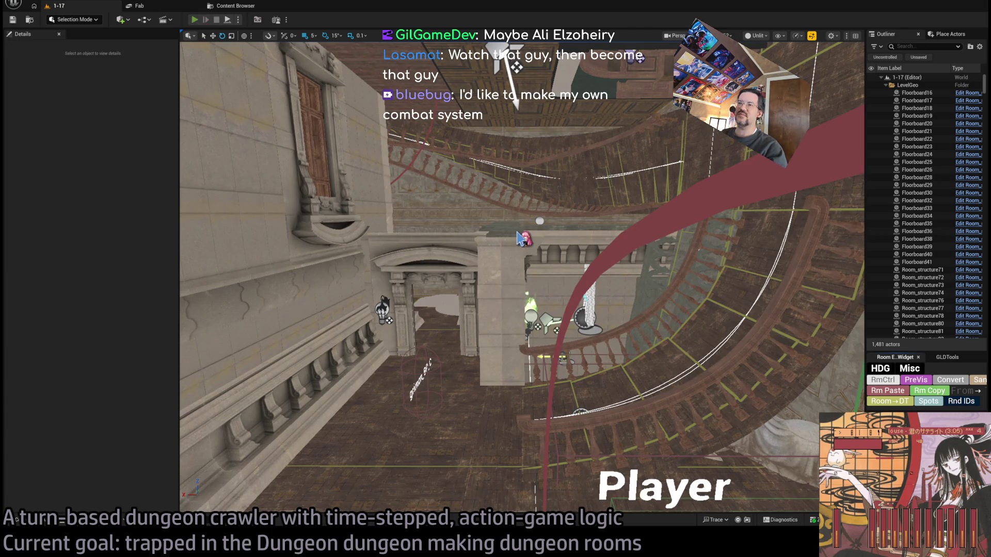
Step: Play-test level 1-17 in the editor, walking the character into the purple-lit corridor
{"action": "key", "text": "alt+p"}
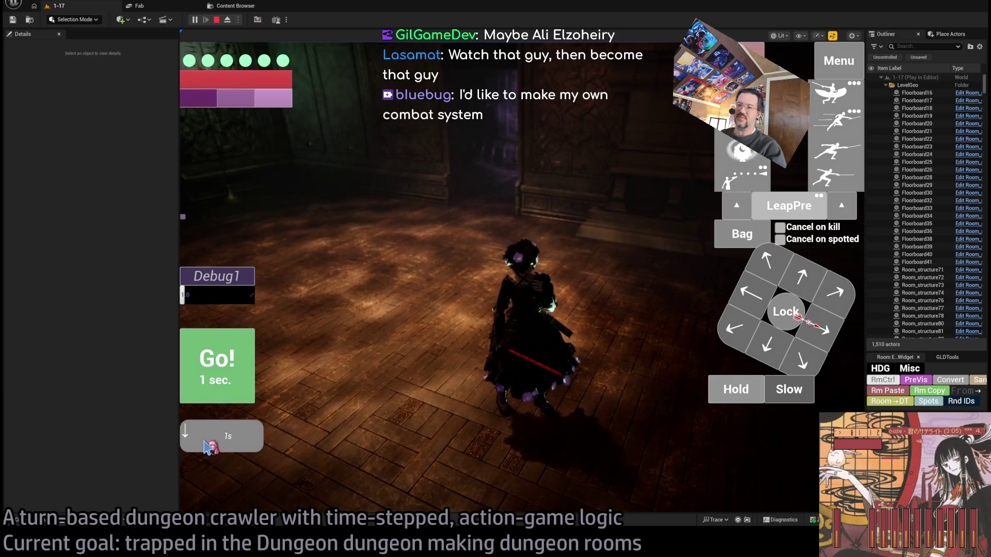
{"action": "left_click", "coordinate": [818, 285]}
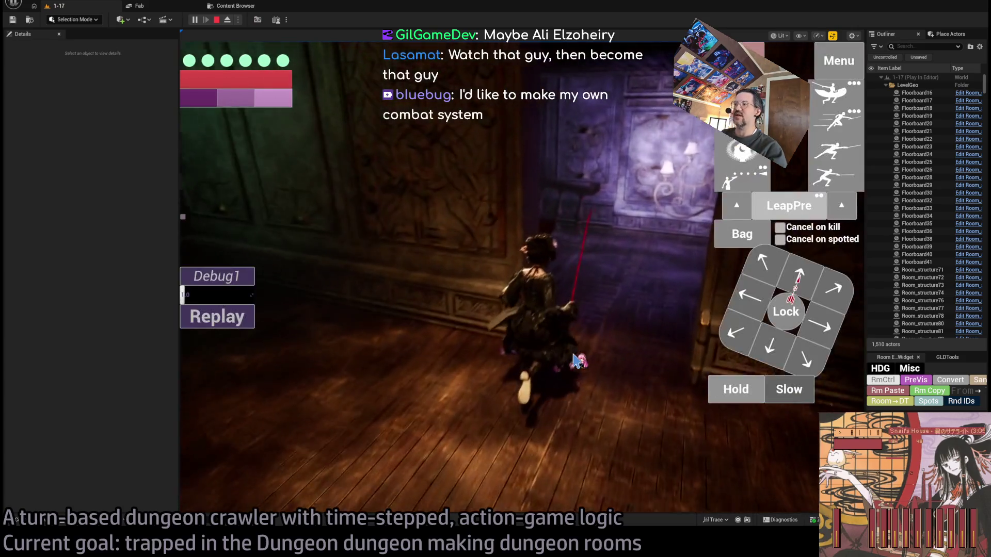
{"action": "key", "text": "w"}
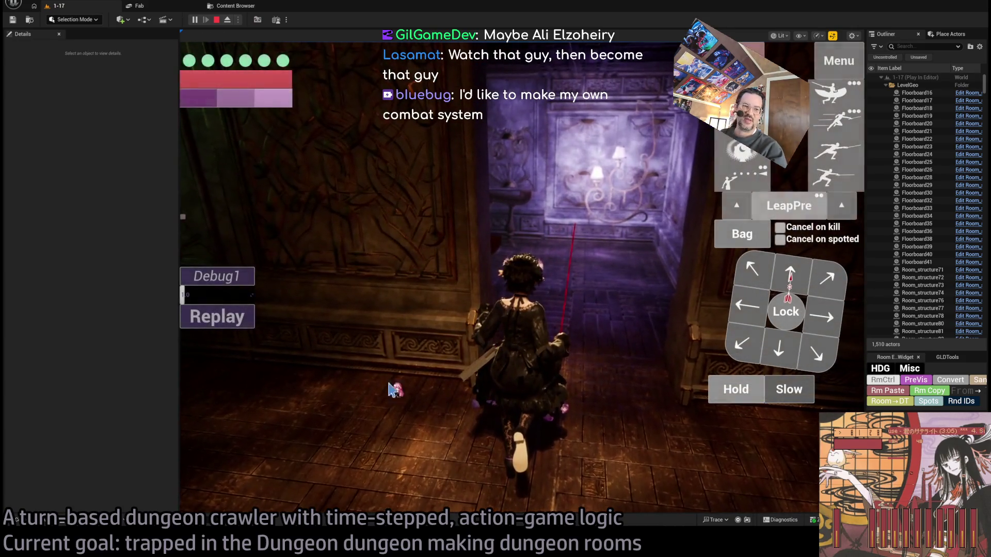
{"action": "left_click", "coordinate": [562, 298]}
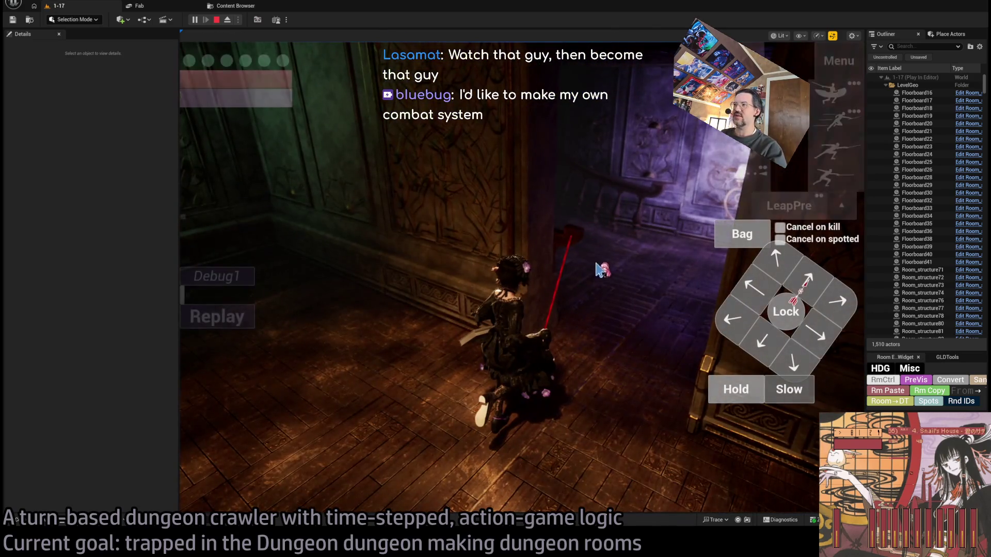
{"action": "left_click", "coordinate": [601, 270]}
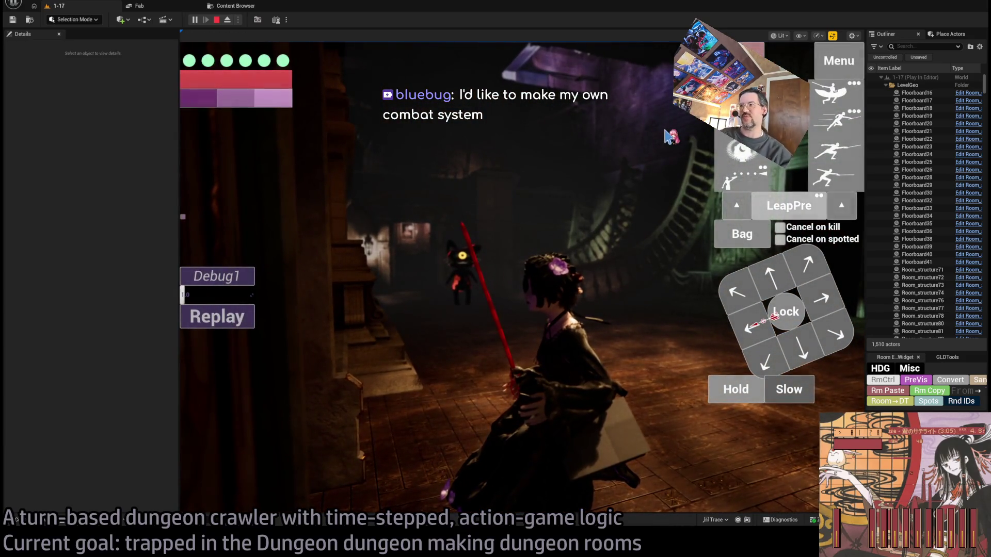
{"action": "left_click", "coordinate": [427, 276]}
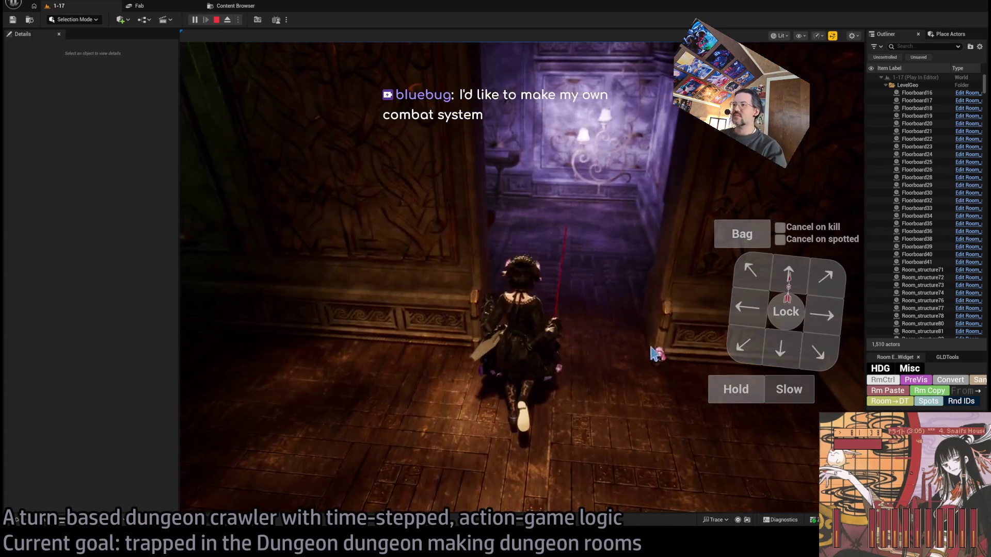
Step: Queue and run two leftward steps and a forward step, replay them, then stop the play-test
{"action": "left_click", "coordinate": [748, 321]}
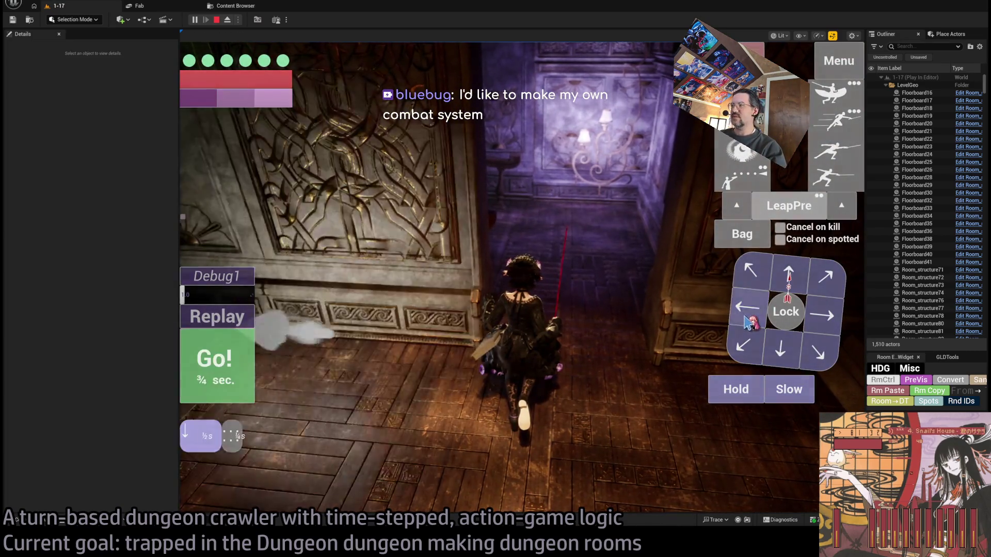
{"action": "left_click", "coordinate": [216, 362]}
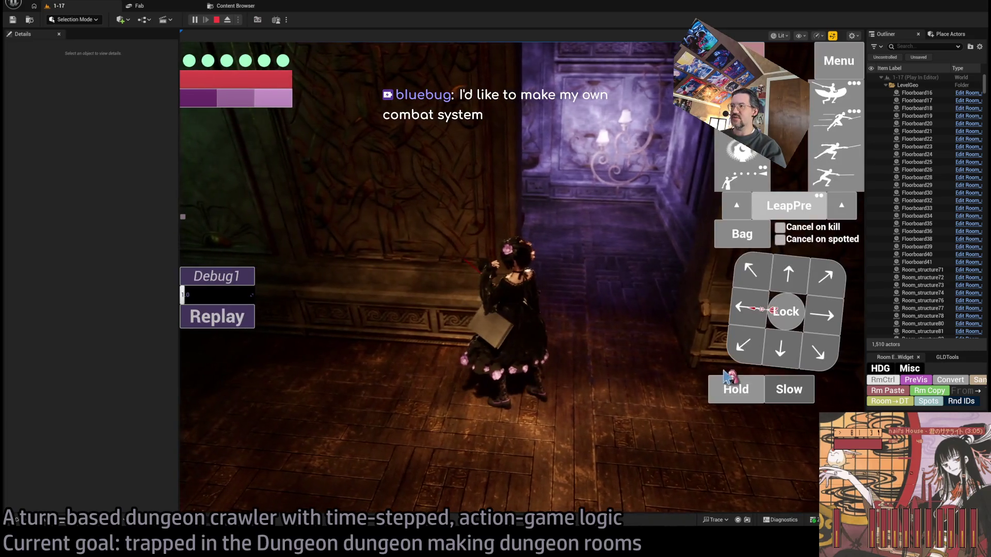
{"action": "left_click", "coordinate": [746, 311]}
{"action": "left_click", "coordinate": [241, 385]}
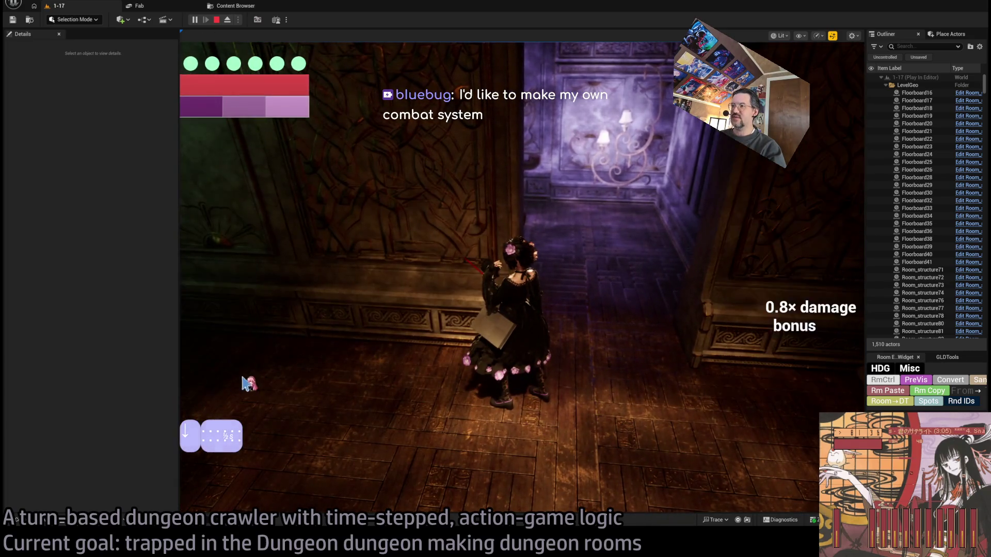
{"action": "left_click", "coordinate": [792, 275]}
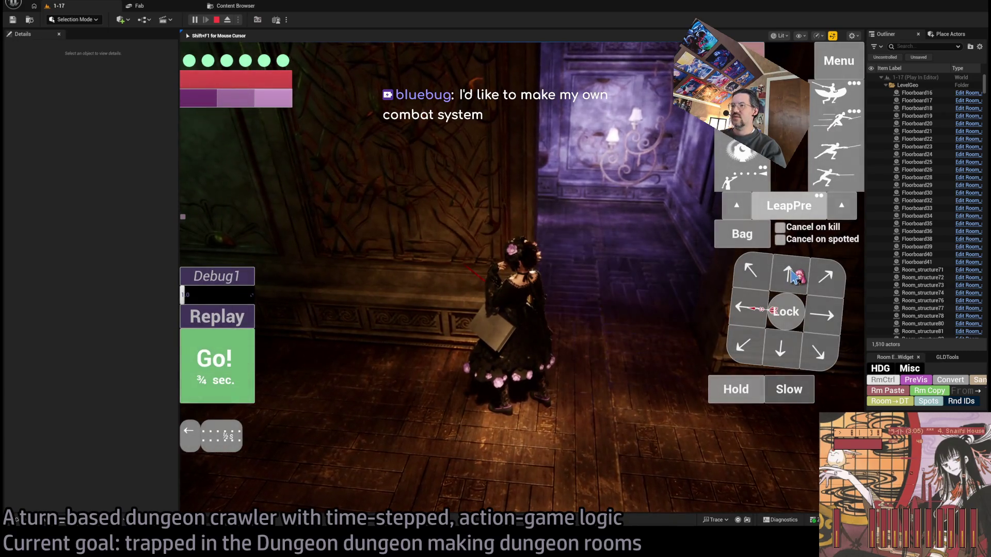
{"action": "left_click", "coordinate": [216, 374]}
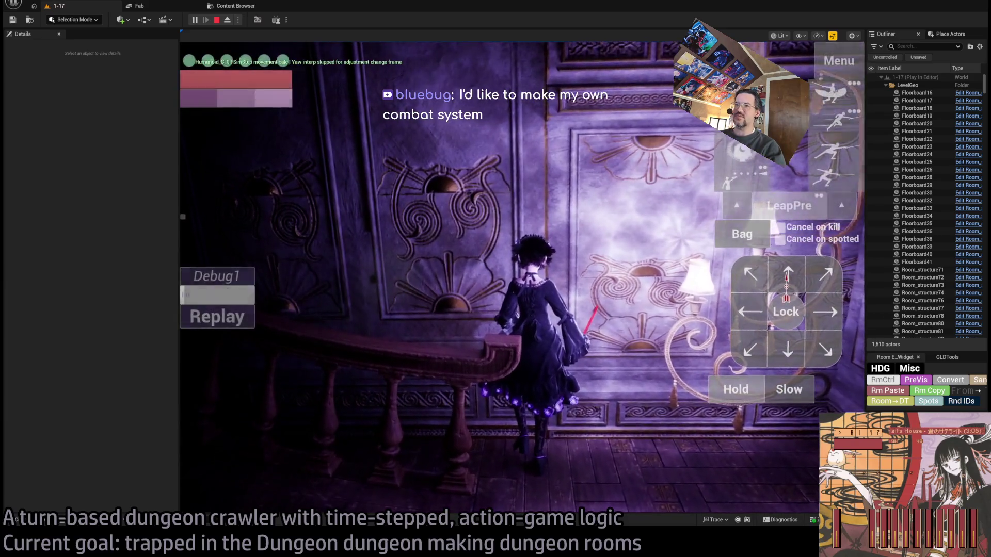
{"action": "left_click", "coordinate": [239, 321]}
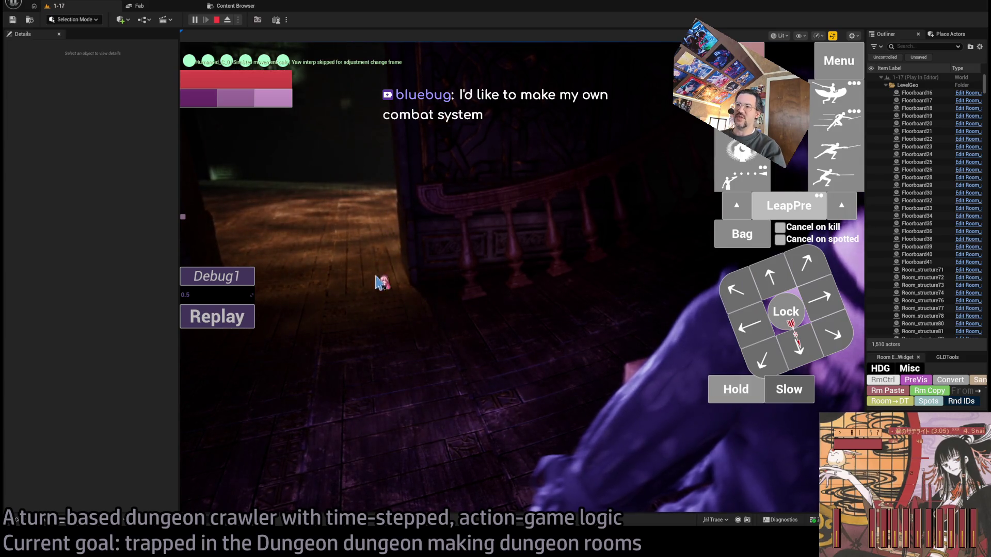
{"action": "left_click", "coordinate": [242, 317]}
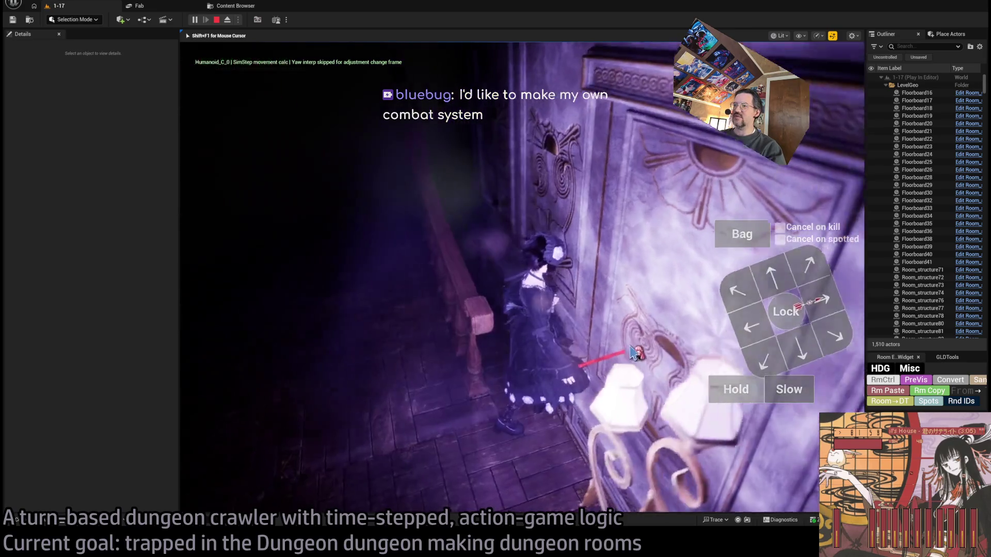
{"action": "left_click", "coordinate": [216, 20]}
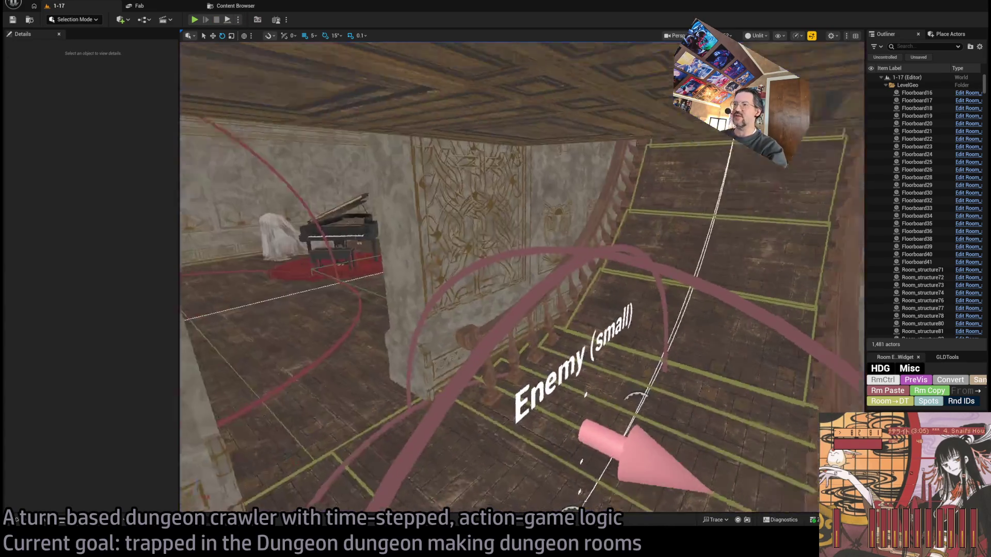
Step: Play-test a four-hit light combo locked onto the cat enemy, then stop the session
{"action": "left_click_drag", "start_coordinate": [495, 269], "coordinate": [463, 207]}
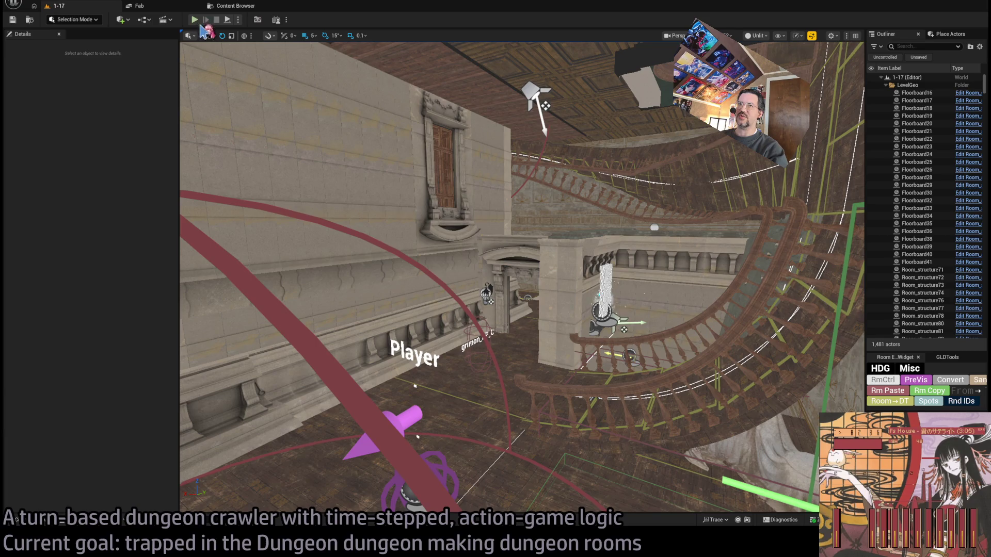
{"action": "key", "text": "alt+p"}
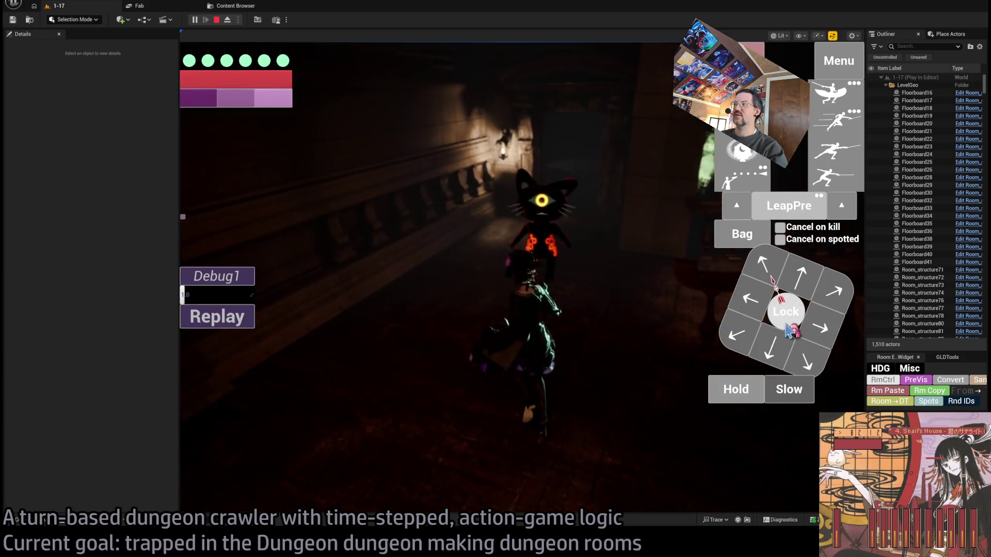
{"action": "left_click", "coordinate": [784, 308]}
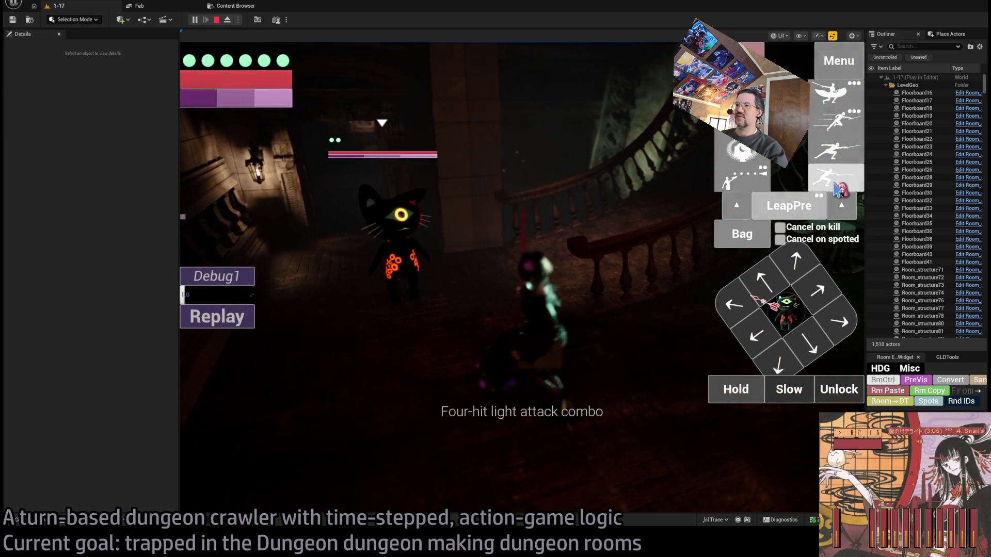
{"action": "left_click", "coordinate": [834, 175]}
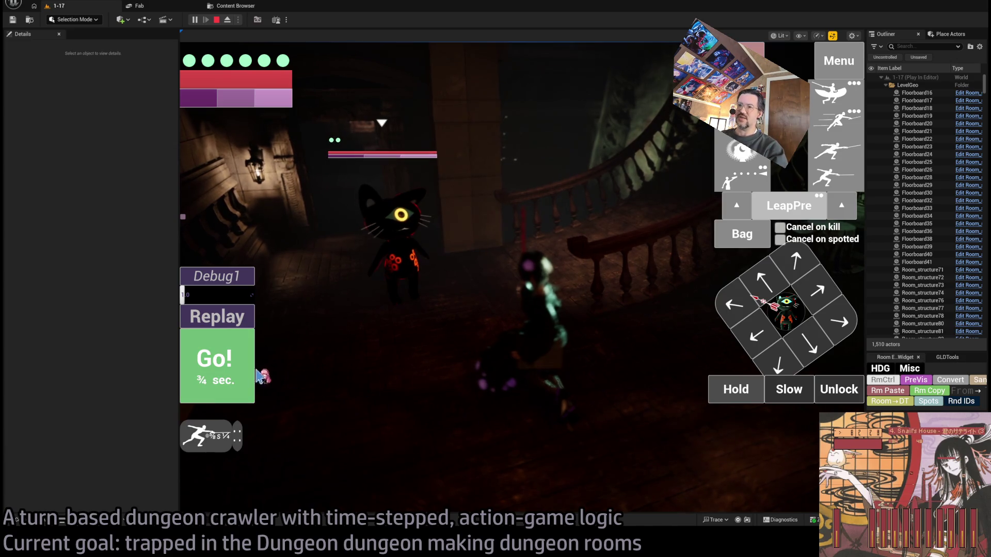
{"action": "left_click", "coordinate": [391, 378]}
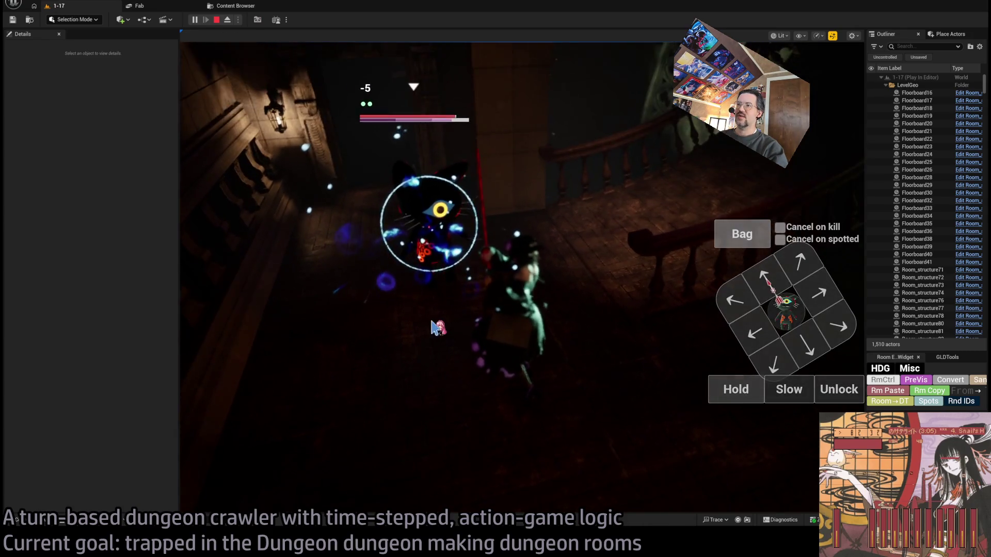
{"action": "key", "text": "Escape"}
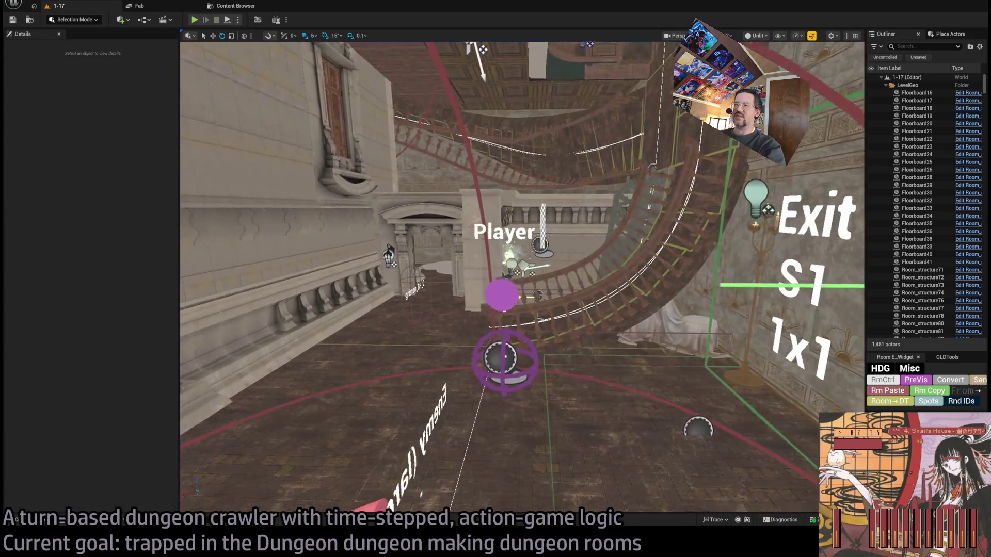
Step: Orbit around the Player and Enemy (large) markers in the staircase room, then bring up the browser
{"action": "left_click_drag", "start_coordinate": [522, 277], "coordinate": [421, 238]}
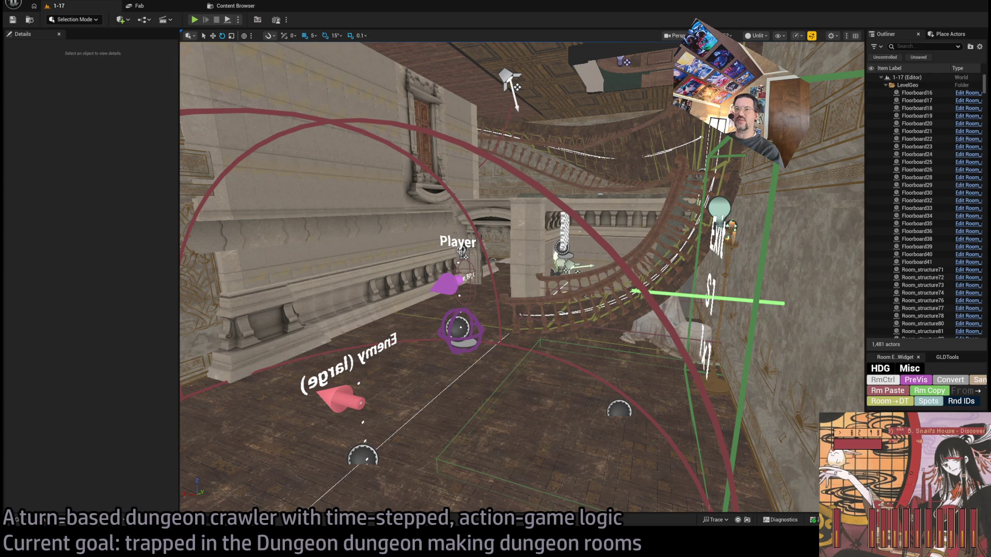
{"action": "key", "text": "alt+Tab"}
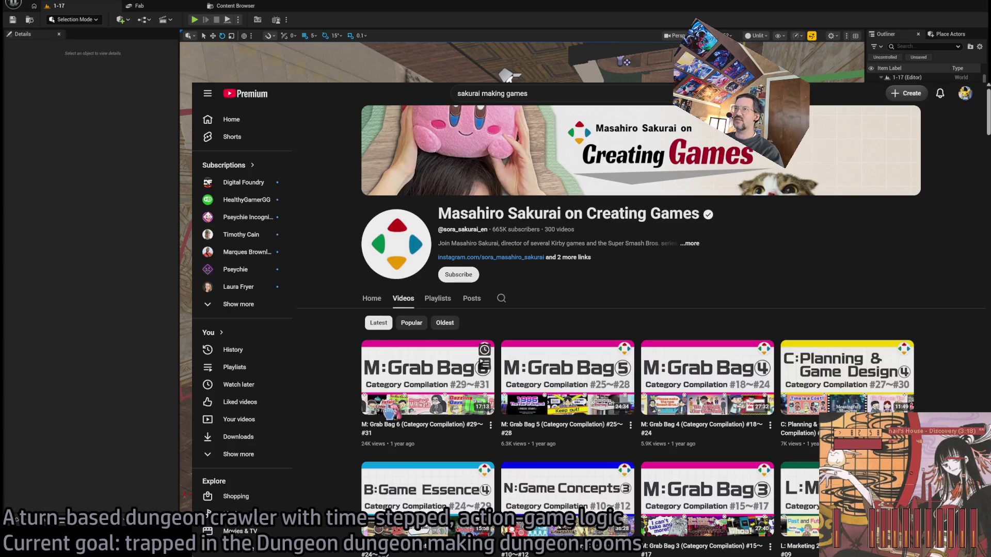
Step: Leave the Sakurai channel for the Steam store front page
{"action": "key", "text": "ctrl+l"}
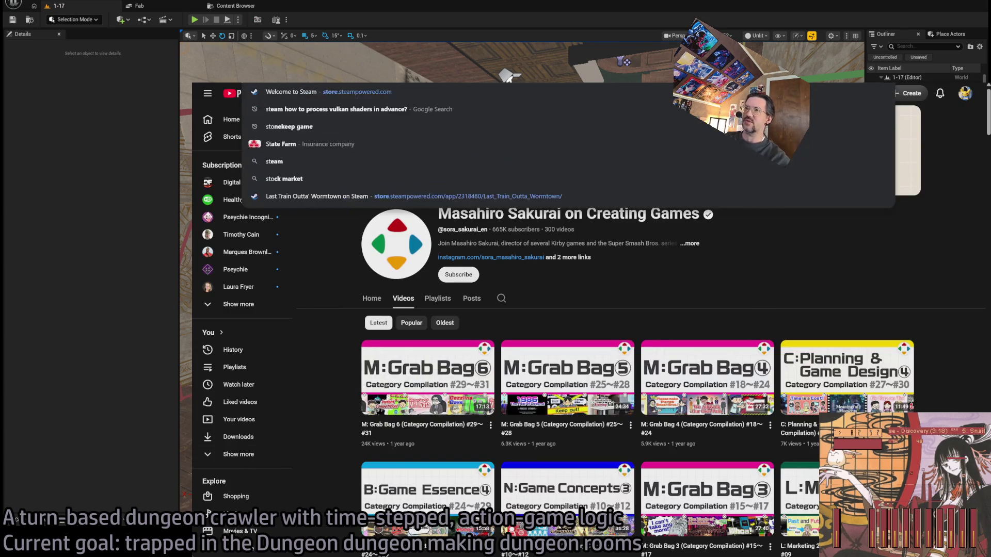
{"action": "key", "text": "Escape"}
{"action": "key", "text": "ctrl+l"}
{"action": "key", "text": "Escape"}
{"action": "key", "text": "ctrl+Tab"}
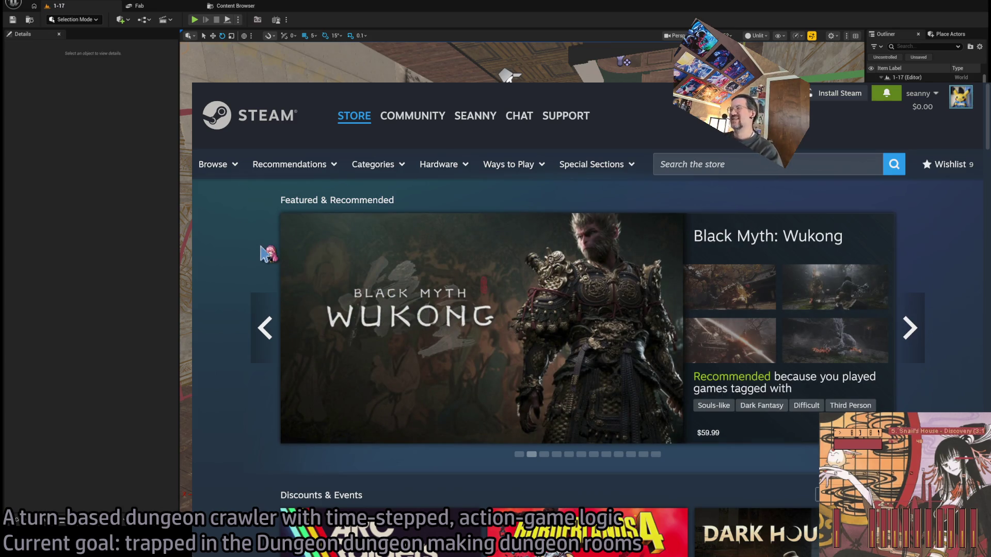
Step: Open the featured Crimson Desert store page, passing the age check
{"action": "scroll", "coordinate": [251, 253], "scroll_direction": "down", "scroll_amount": 3}
{"action": "scroll", "coordinate": [251, 254], "scroll_direction": "down", "scroll_amount": 10}
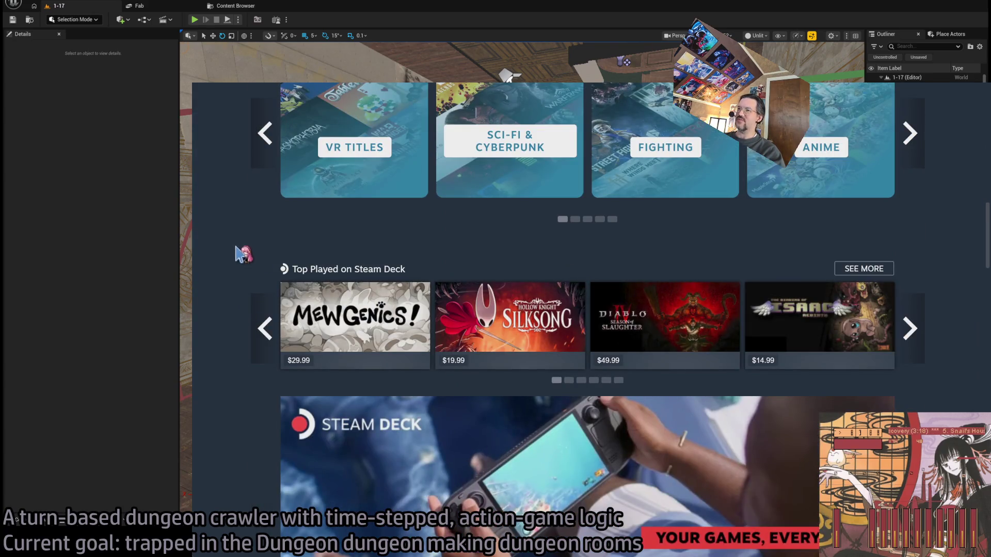
{"action": "scroll", "coordinate": [256, 225], "scroll_direction": "down", "scroll_amount": 3}
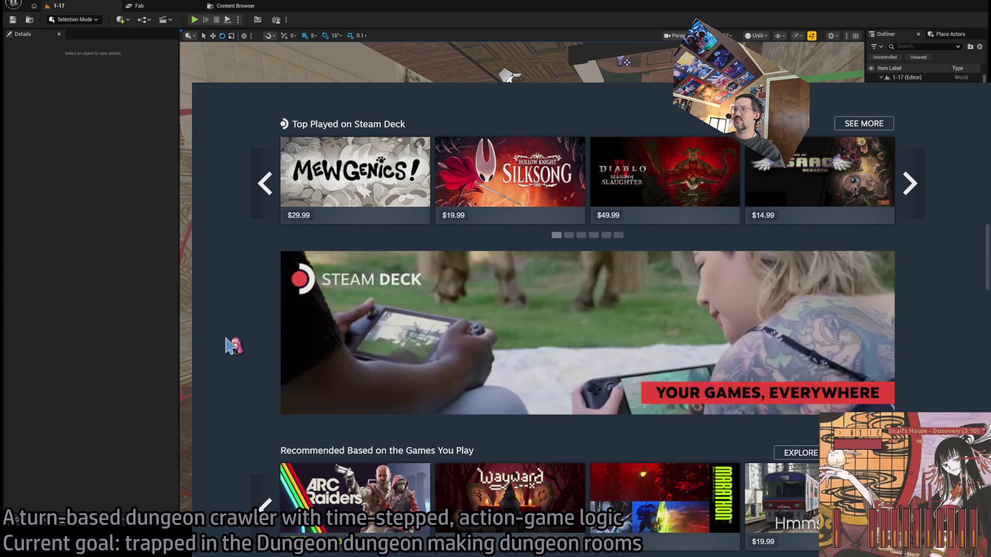
{"action": "scroll", "coordinate": [228, 340], "scroll_direction": "up", "scroll_amount": 4}
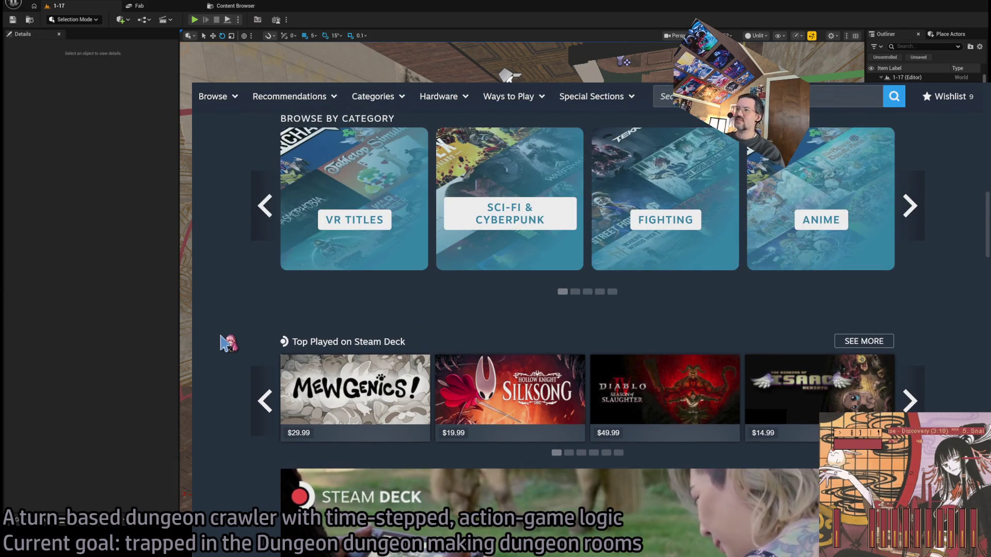
{"action": "scroll", "coordinate": [233, 341], "scroll_direction": "up", "scroll_amount": 5}
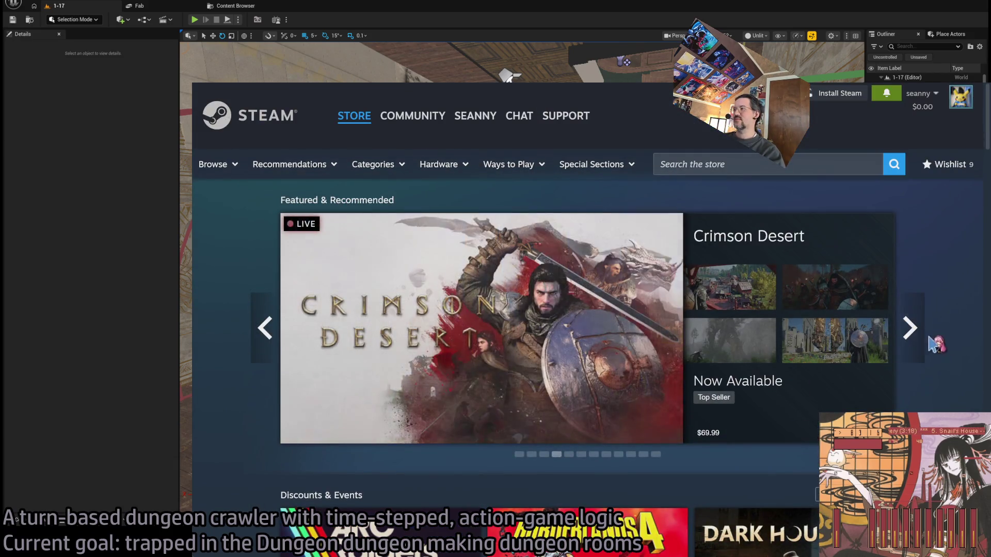
{"action": "mouse_move", "coordinate": [768, 266]}
{"action": "left_click", "coordinate": [752, 246]}
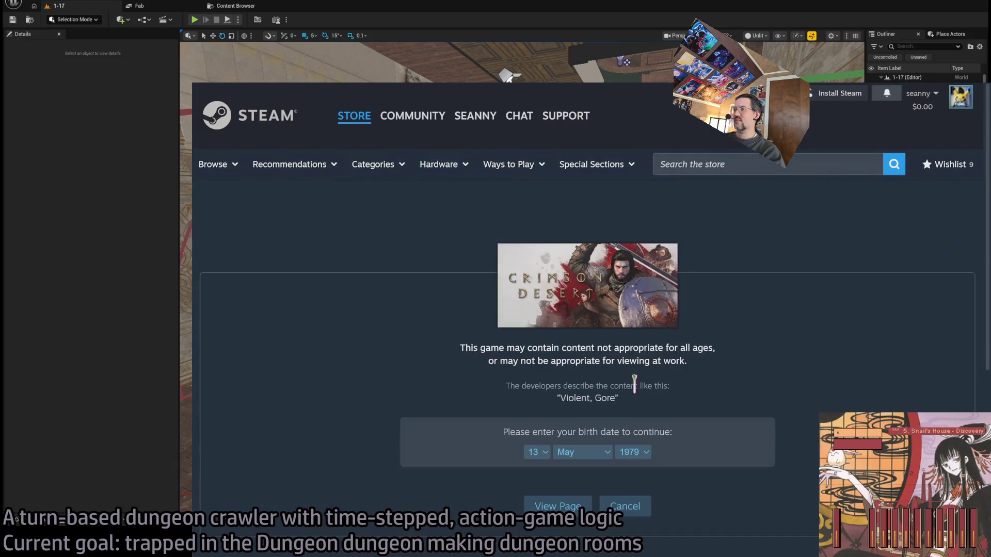
{"action": "left_click", "coordinate": [565, 508]}
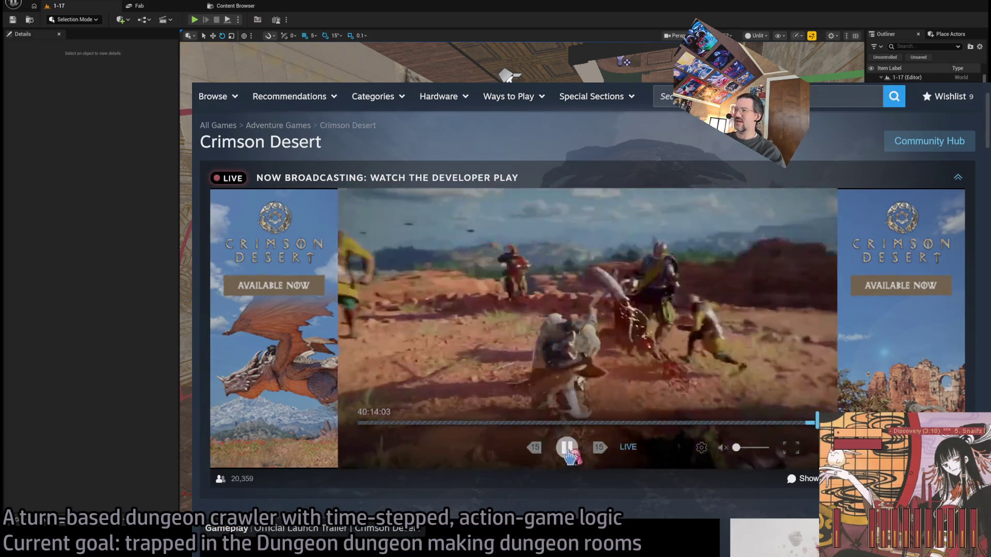
Step: Jump to Crimson Desert's Very Positive customer reviews
{"action": "scroll", "coordinate": [748, 407], "scroll_direction": "down", "scroll_amount": 7}
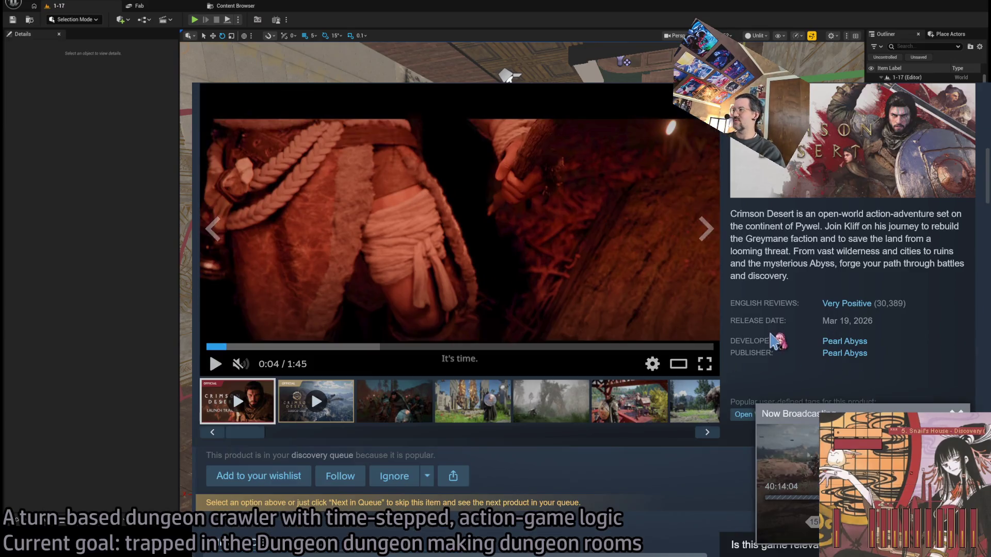
{"action": "scroll", "coordinate": [777, 338], "scroll_direction": "down", "scroll_amount": 1}
{"action": "mouse_move", "coordinate": [842, 308]}
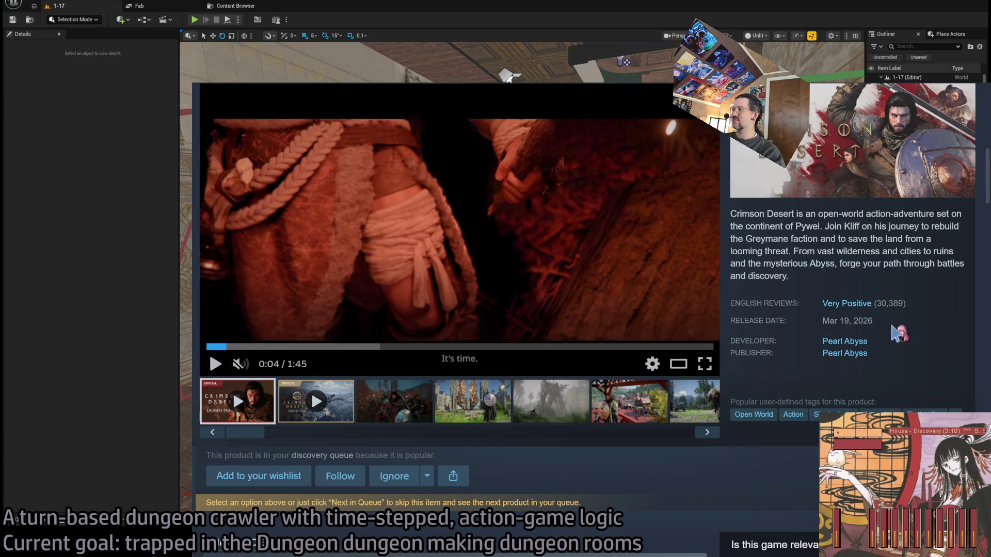
{"action": "left_click", "coordinate": [853, 305]}
{"action": "scroll", "coordinate": [588, 397], "scroll_direction": "down", "scroll_amount": 3}
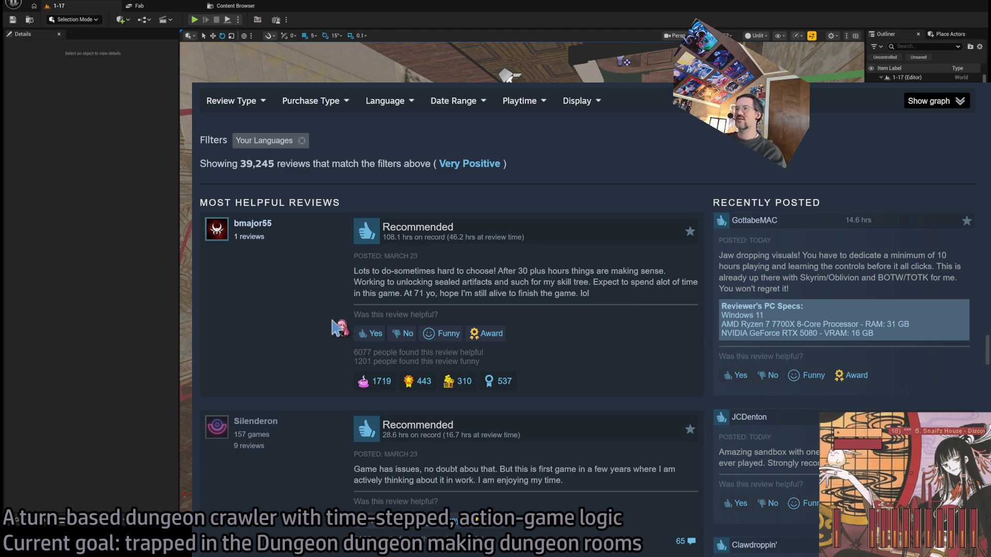
Step: Highlight the closing sentences of the second Crimson Desert review, then clear the selection
{"action": "scroll", "coordinate": [297, 307], "scroll_direction": "down", "scroll_amount": 3}
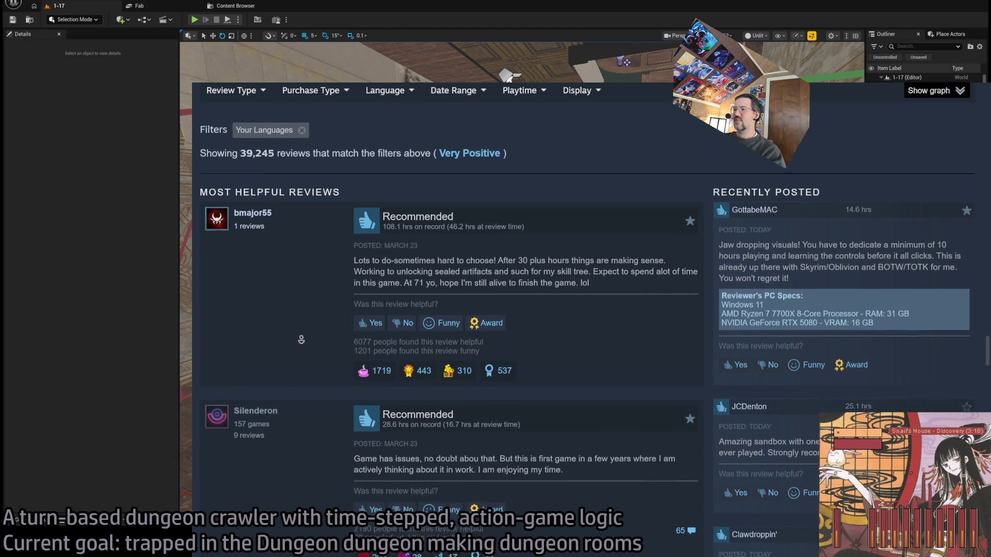
{"action": "left_click_drag", "start_coordinate": [499, 308], "coordinate": [597, 320]}
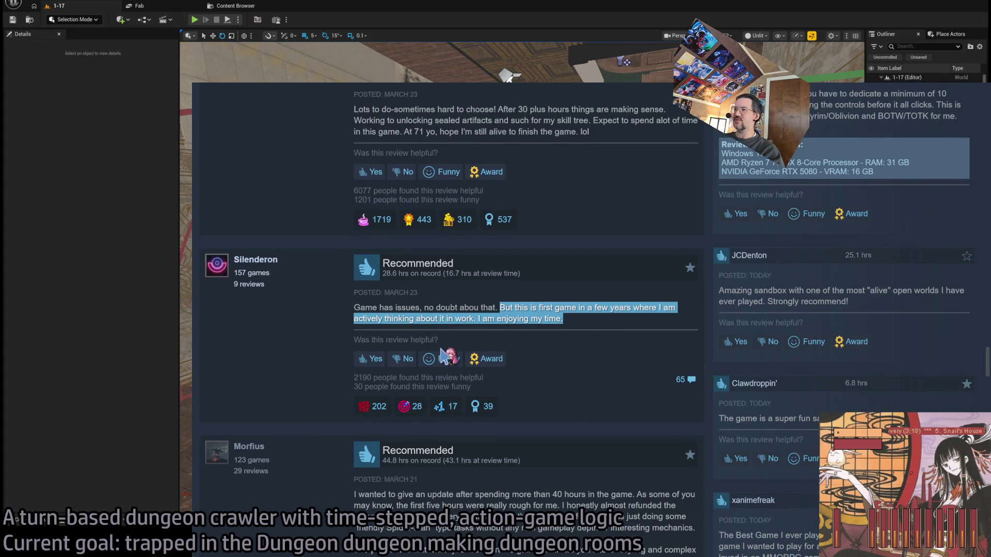
{"action": "left_click_drag", "start_coordinate": [455, 318], "coordinate": [598, 328]}
{"action": "left_click", "coordinate": [310, 299]}
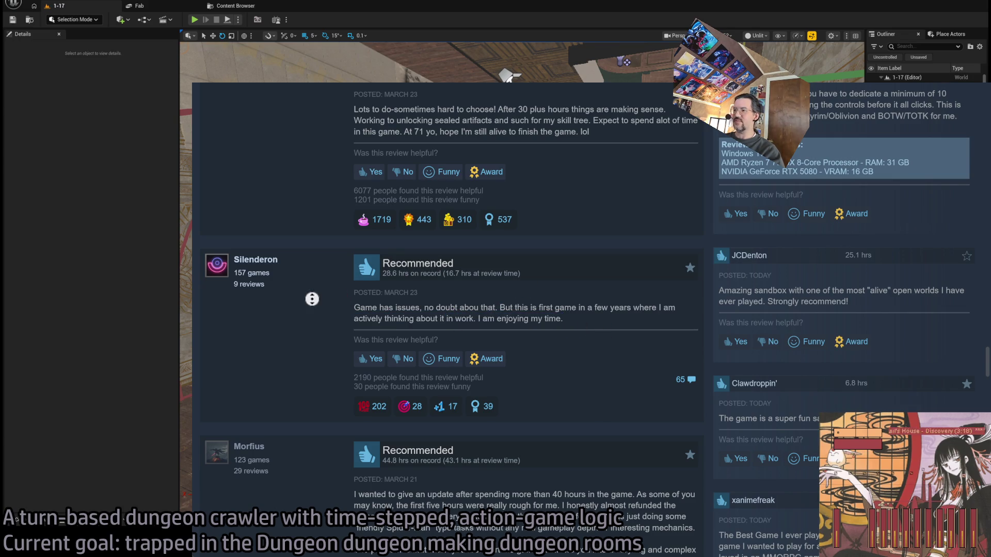
{"action": "scroll", "coordinate": [326, 379], "scroll_direction": "down", "scroll_amount": 4}
{"action": "scroll", "coordinate": [326, 379], "scroll_direction": "down", "scroll_amount": 1}
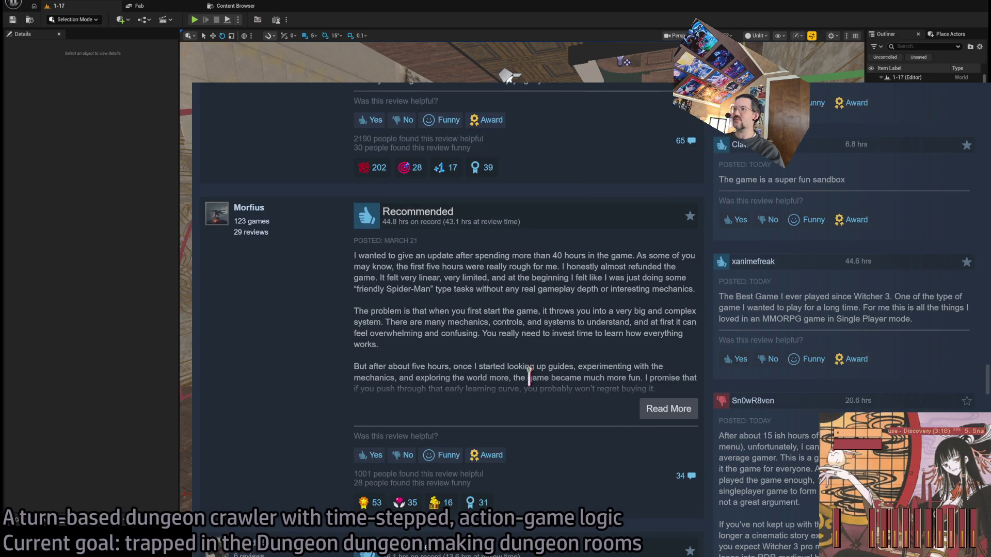
Step: Expand the third review, highlight its 'But after about five hours' paragraph, then close the review
{"action": "left_click", "coordinate": [668, 408]}
{"action": "scroll", "coordinate": [447, 302], "scroll_direction": "down", "scroll_amount": 4}
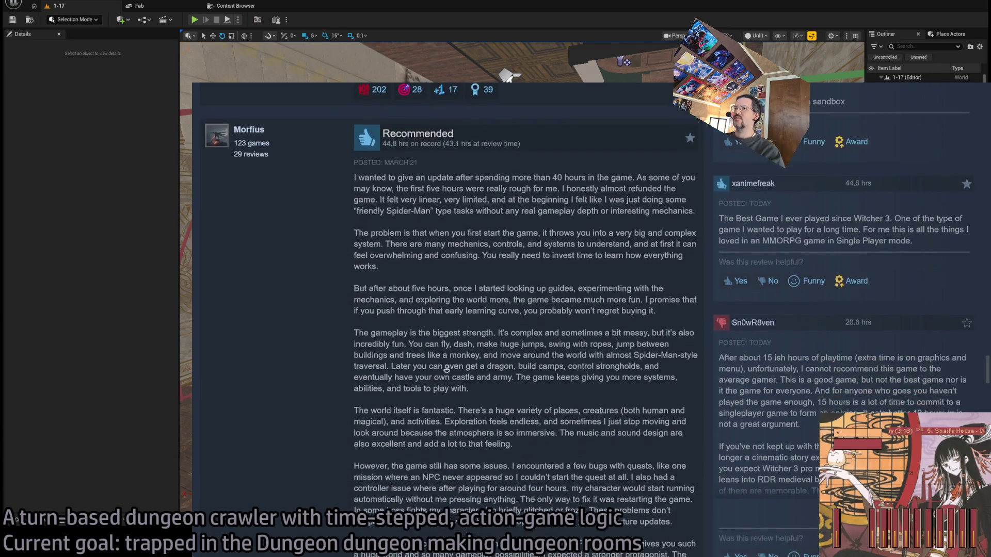
{"action": "double_click", "coordinate": [360, 187]}
{"action": "mouse_move", "coordinate": [360, 187]}
{"action": "left_mouse_down"}
{"action": "mouse_move", "coordinate": [412, 200]}
{"action": "mouse_move", "coordinate": [431, 187]}
{"action": "mouse_move", "coordinate": [640, 186]}
{"action": "mouse_move", "coordinate": [671, 191]}
{"action": "mouse_move", "coordinate": [382, 199]}
{"action": "mouse_move", "coordinate": [635, 198]}
{"action": "mouse_move", "coordinate": [689, 227]}
{"action": "mouse_move", "coordinate": [623, 198]}
{"action": "mouse_move", "coordinate": [443, 191]}
{"action": "mouse_move", "coordinate": [355, 92]}
{"action": "mouse_move", "coordinate": [359, 187]}
{"action": "left_mouse_up"}
{"action": "left_click", "coordinate": [634, 198]}
{"action": "left_click", "coordinate": [671, 222]}
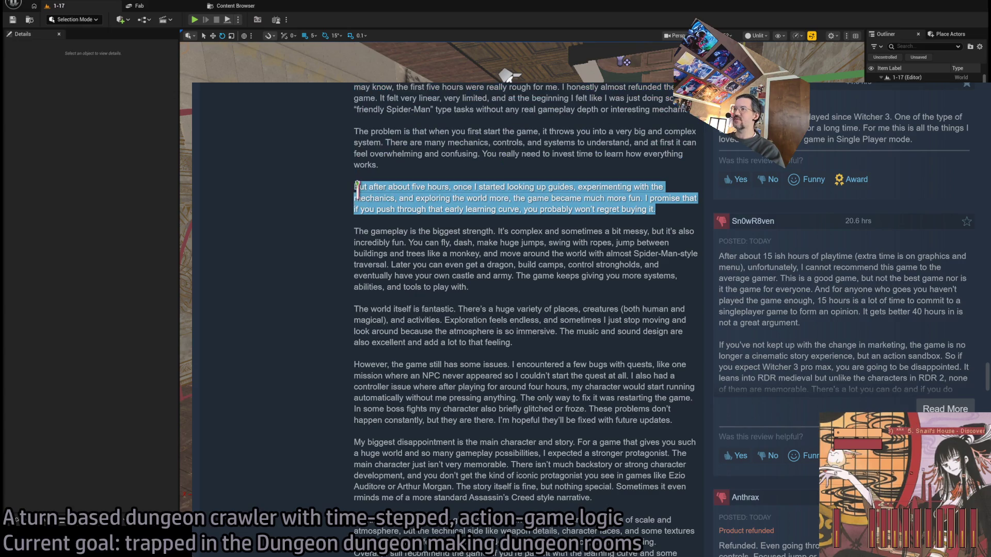
{"action": "left_click", "coordinate": [336, 186]}
{"action": "scroll", "coordinate": [311, 209], "scroll_direction": "down", "scroll_amount": 1}
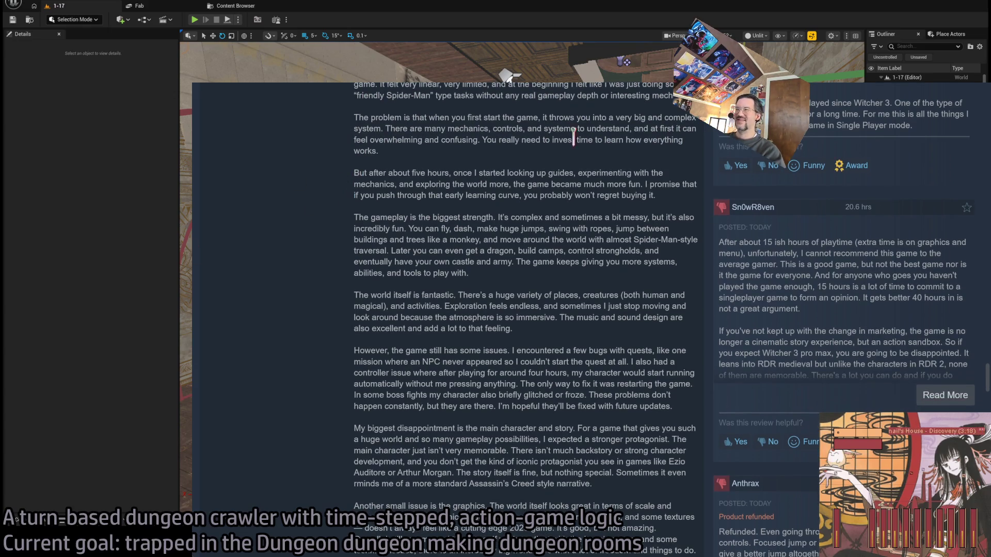
{"action": "key", "text": "Escape"}
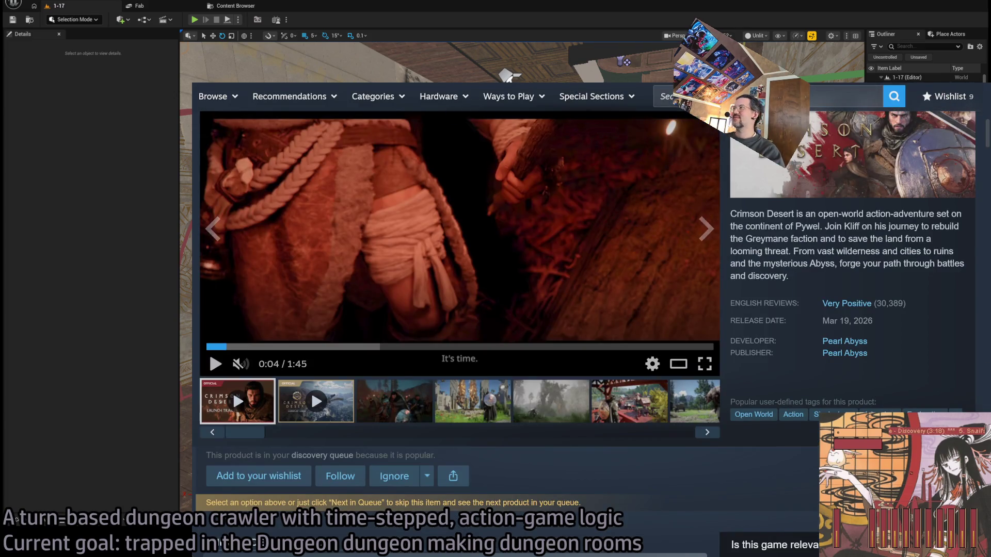
Step: Switch from Steam to the Unreal editor, then bring the browser back on Google's search home page
{"action": "key", "text": "alt+Tab"}
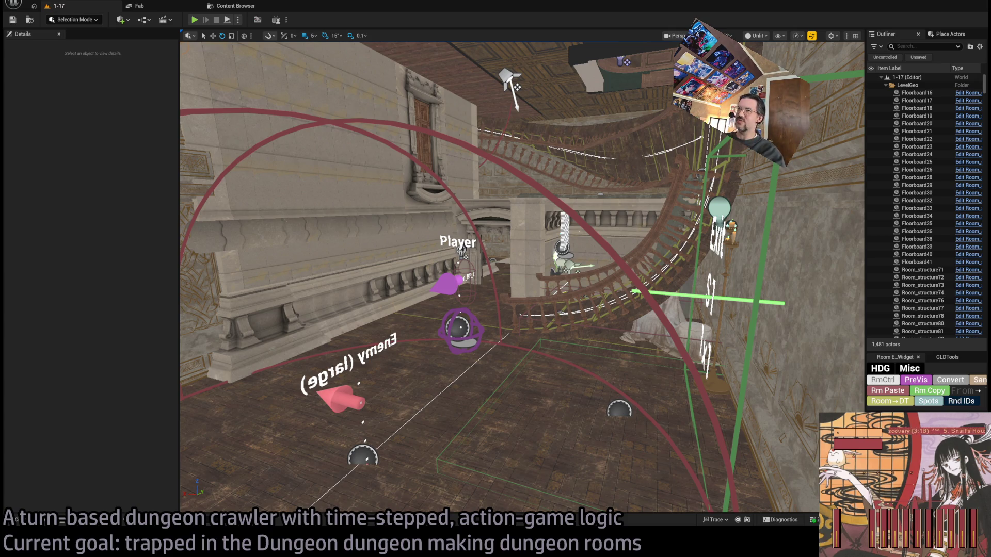
{"action": "key", "text": "alt+Tab"}
Step: Search 'dark souls II E3', watch the I Am Undone trailer in theater mode, then open the Gameplay Reveal demo
{"action": "type", "text": "dark souls"}
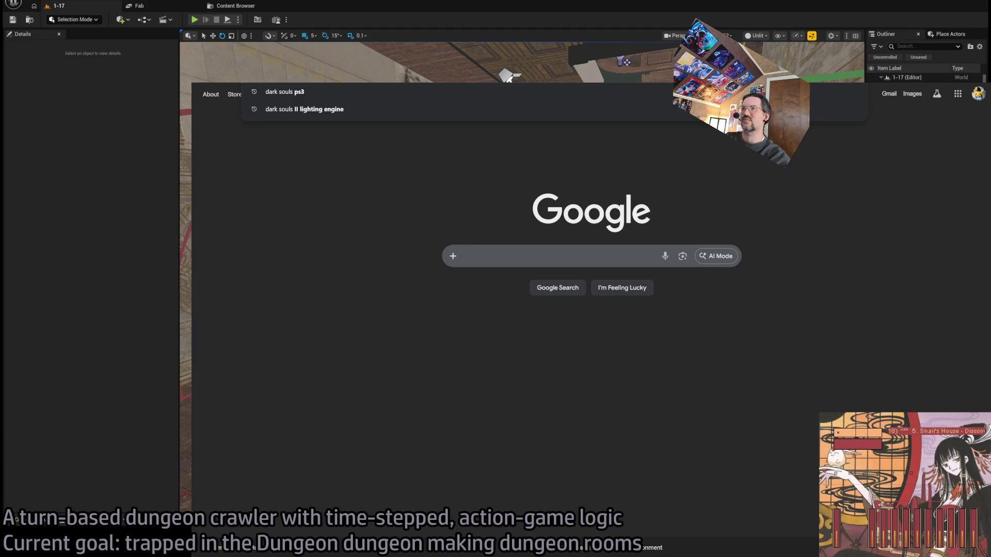
{"action": "type", "text": " II E3"}
{"action": "key", "text": "Return"}
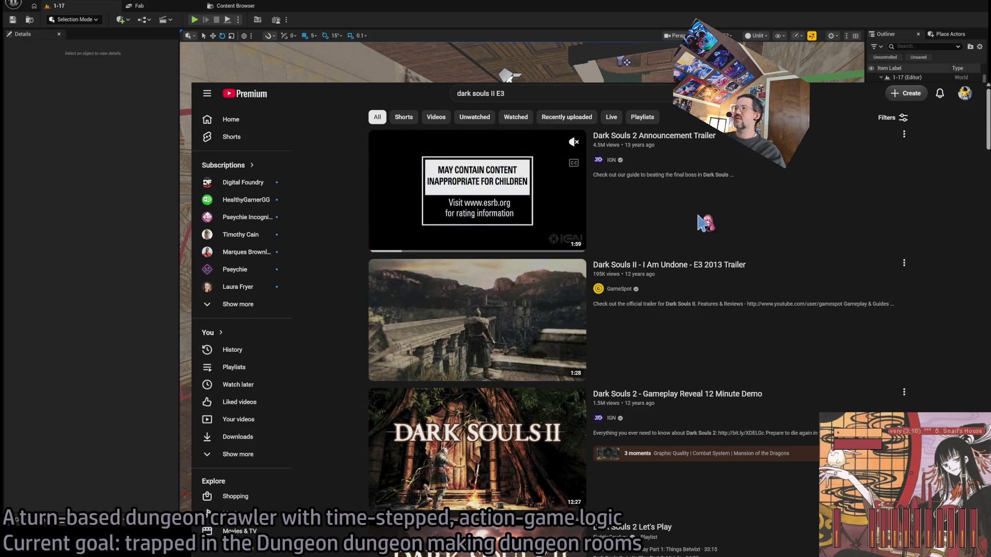
{"action": "left_click", "coordinate": [802, 311]}
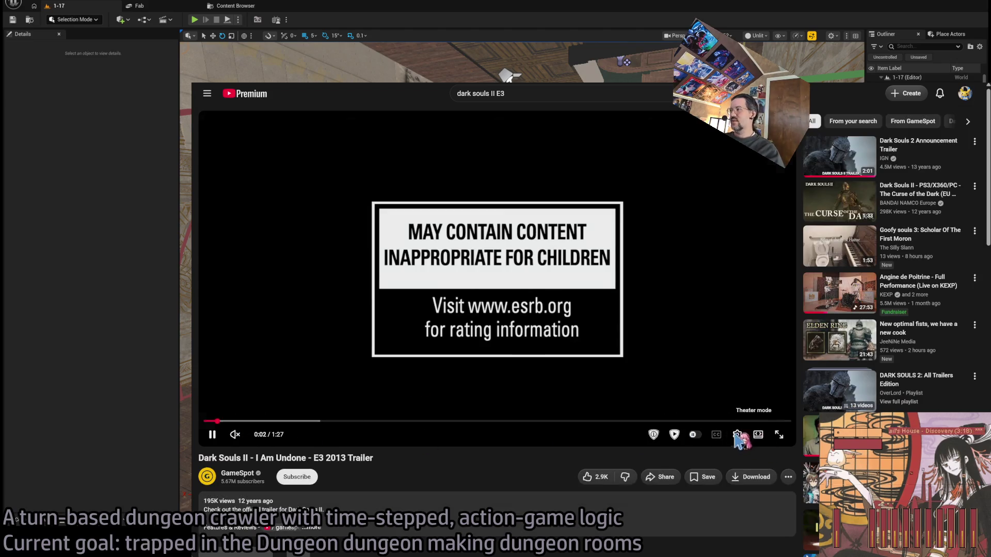
{"action": "left_click", "coordinate": [757, 434]}
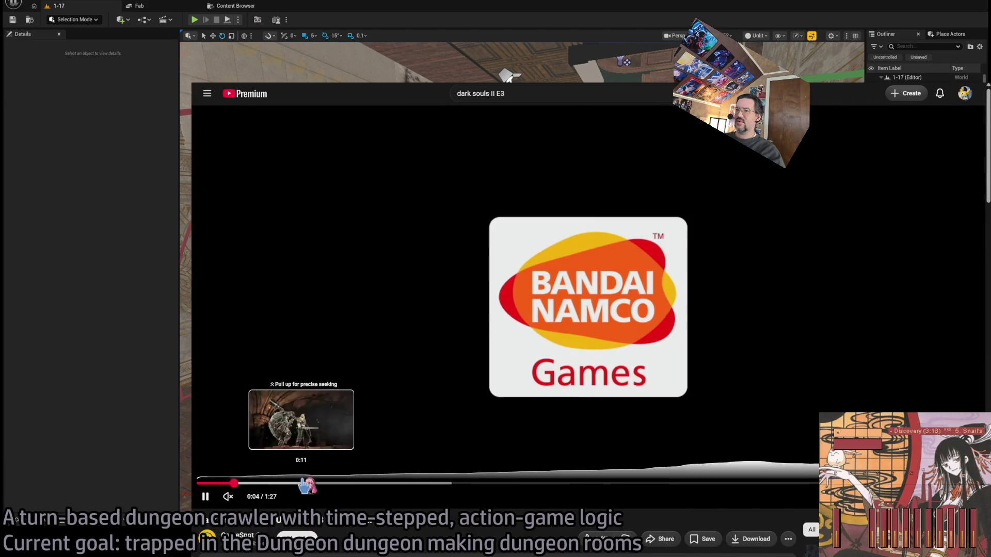
{"action": "left_click", "coordinate": [294, 484]}
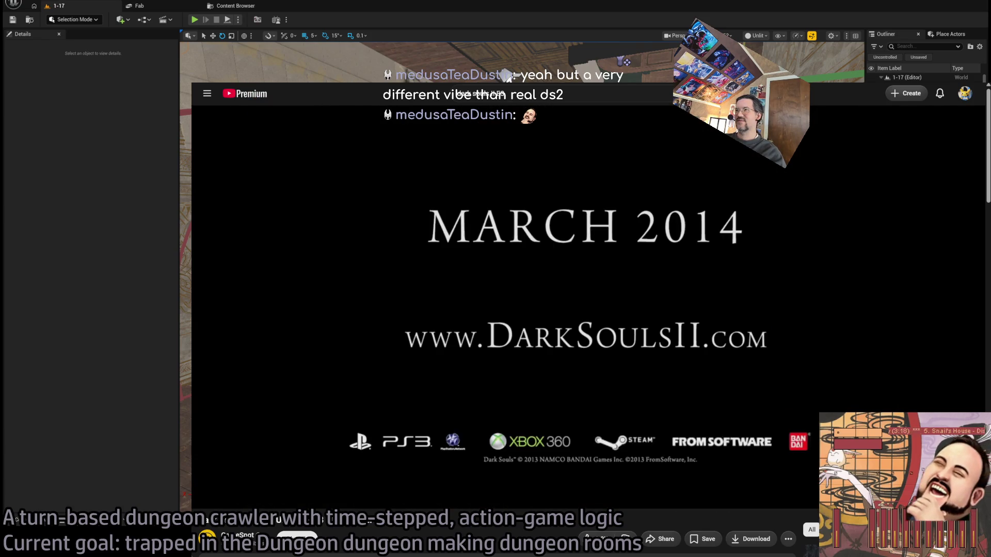
{"action": "key", "text": "alt+Left"}
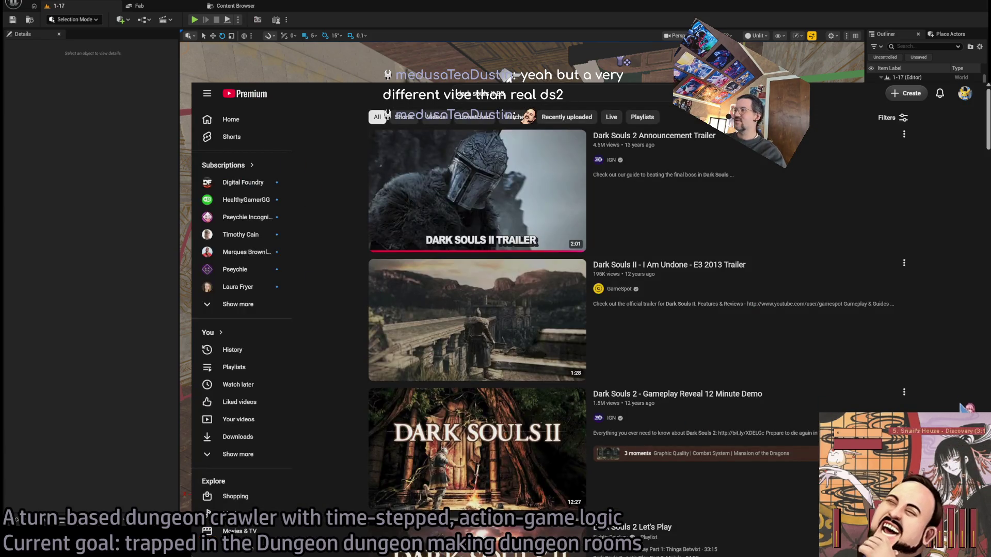
{"action": "left_click", "coordinate": [454, 449]}
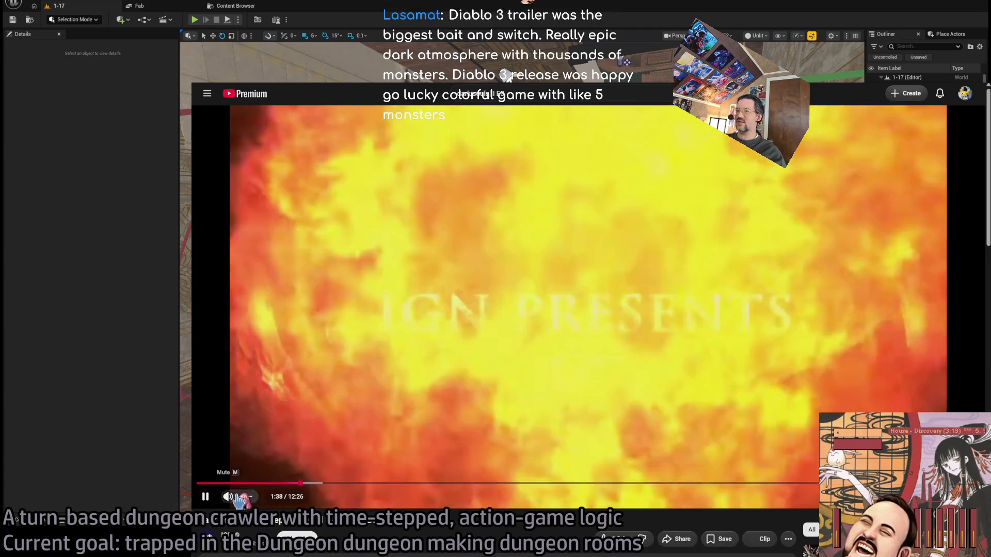
Step: Seek the Dark Souls 2 Gameplay Reveal demo to 1:38 for the dungeon gameplay
{"action": "left_click", "coordinate": [301, 484]}
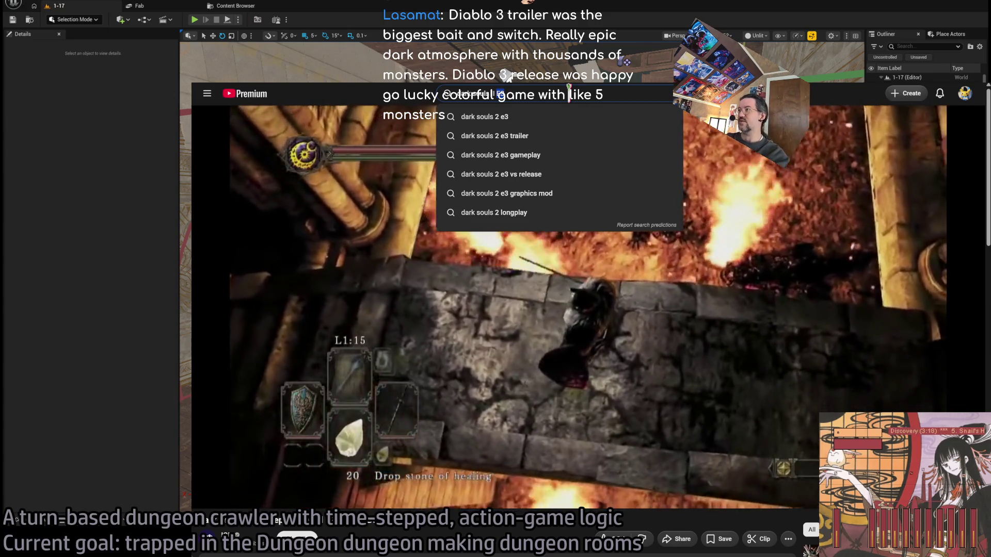
Step: Search 'dark souls ii lighting engine' and open the DS2 Lighting Engine channel's Videos tab
{"action": "type", "text": "lighting engine"}
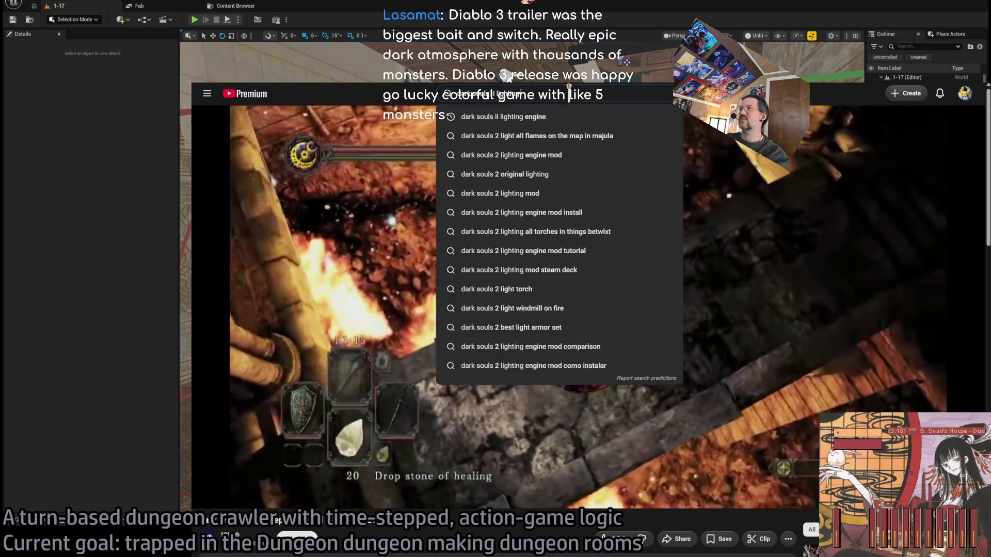
{"action": "key", "text": "Return"}
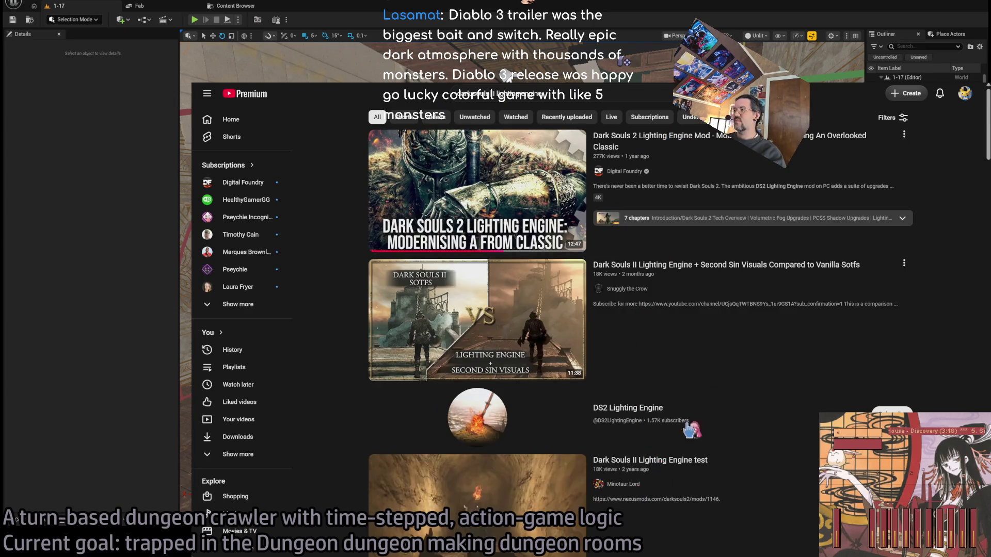
{"action": "scroll", "coordinate": [654, 468], "scroll_direction": "down", "scroll_amount": 8}
{"action": "scroll", "coordinate": [727, 383], "scroll_direction": "down", "scroll_amount": 2}
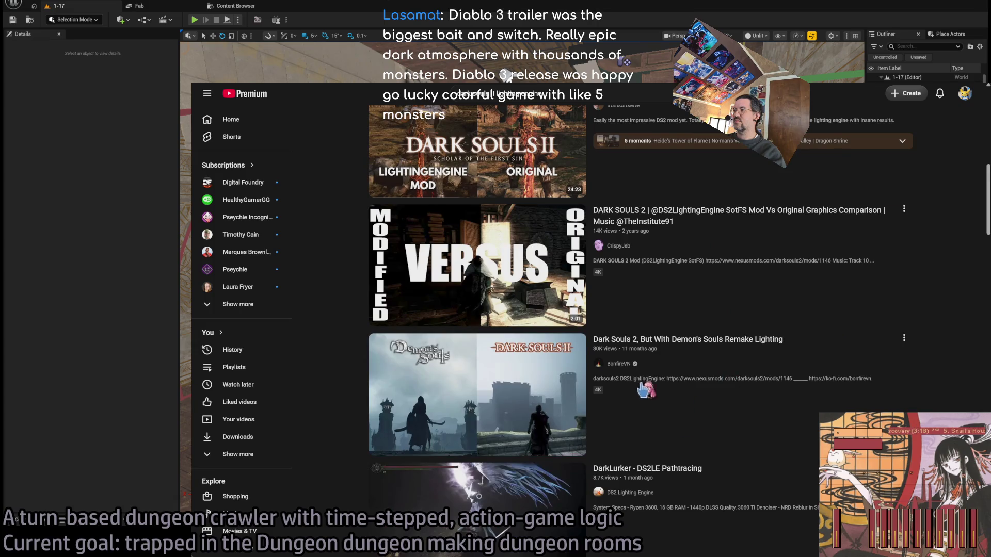
{"action": "scroll", "coordinate": [645, 382], "scroll_direction": "down", "scroll_amount": 3}
{"action": "left_click", "coordinate": [598, 348]}
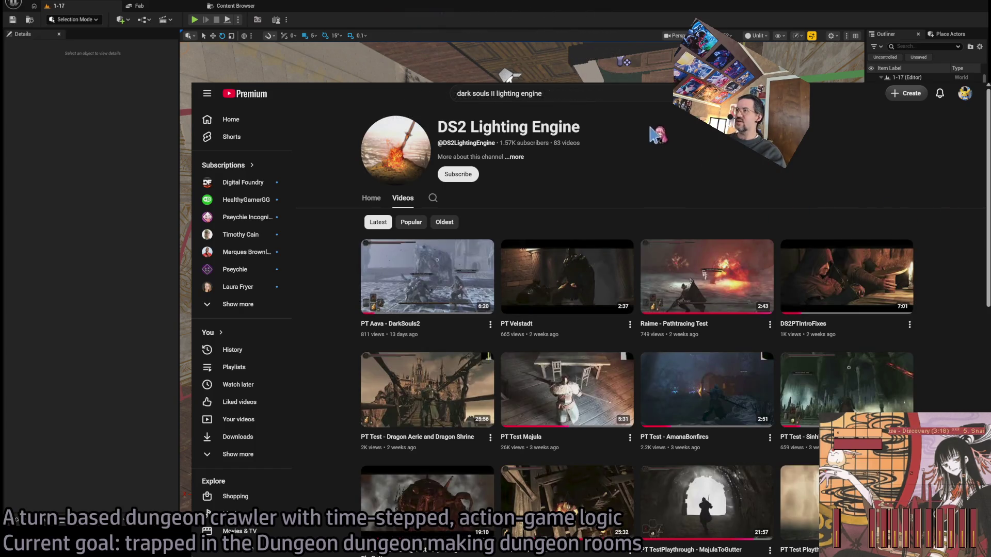
{"action": "scroll", "coordinate": [940, 209], "scroll_direction": "down", "scroll_amount": 1}
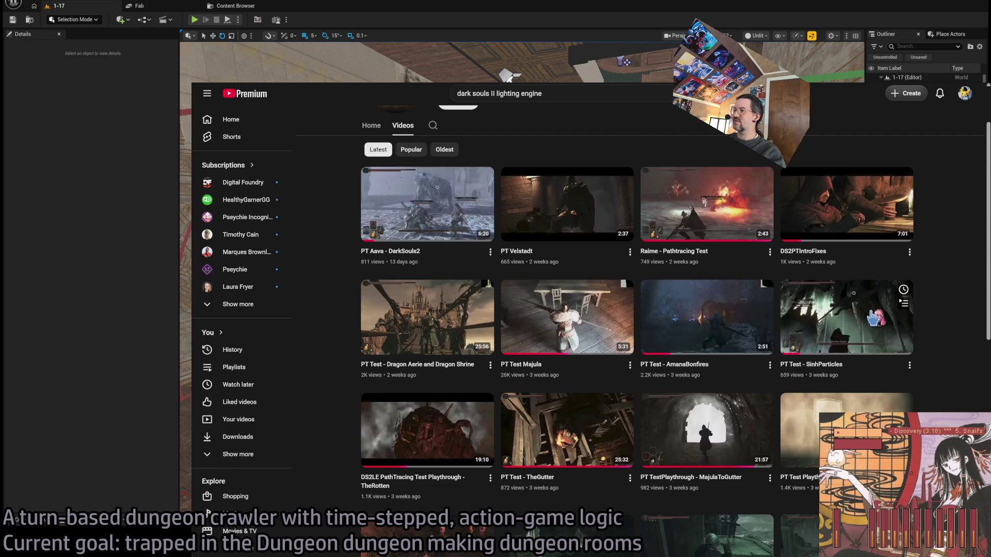
Step: Watch the PT Test - TheGutter video, then return to the DS2 Lighting Engine channel's video list
{"action": "left_click", "coordinate": [567, 428]}
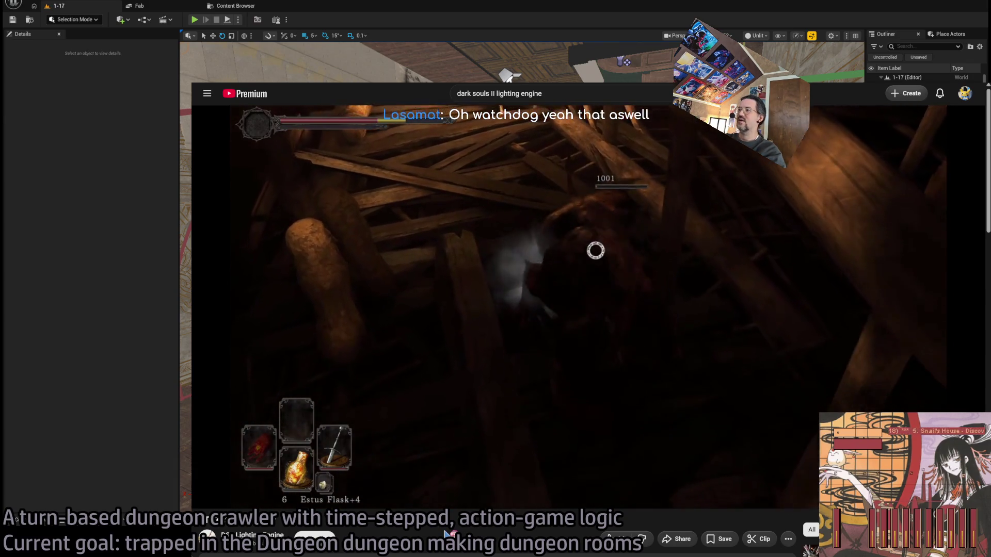
{"action": "key", "text": "alt+Left"}
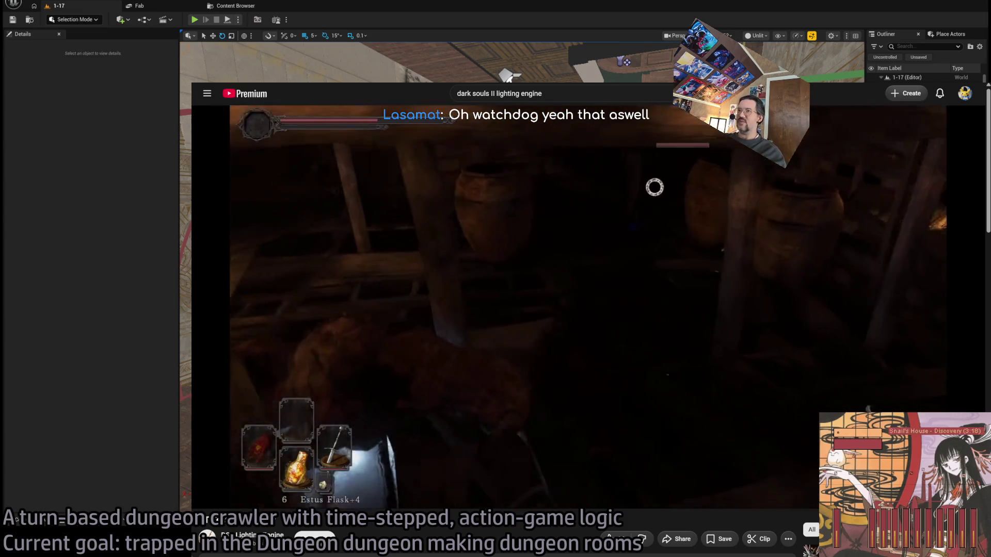
{"action": "scroll", "coordinate": [955, 251], "scroll_direction": "down", "scroll_amount": 2}
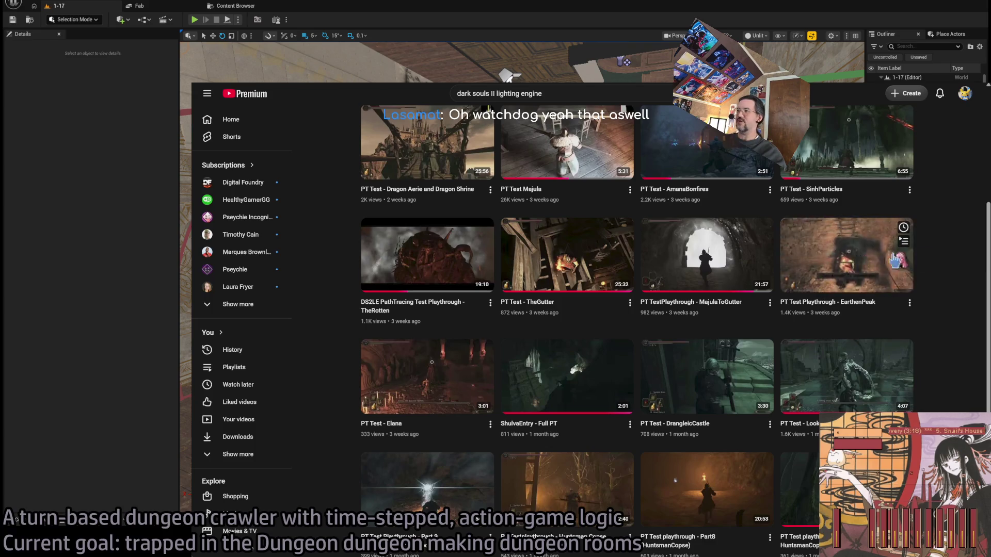
Step: Scroll the DS2 Lighting Engine video grid and play PT Test - AmanaBonfires
{"action": "scroll", "coordinate": [957, 253], "scroll_direction": "down", "scroll_amount": 2}
{"action": "scroll", "coordinate": [953, 252], "scroll_direction": "down", "scroll_amount": 4}
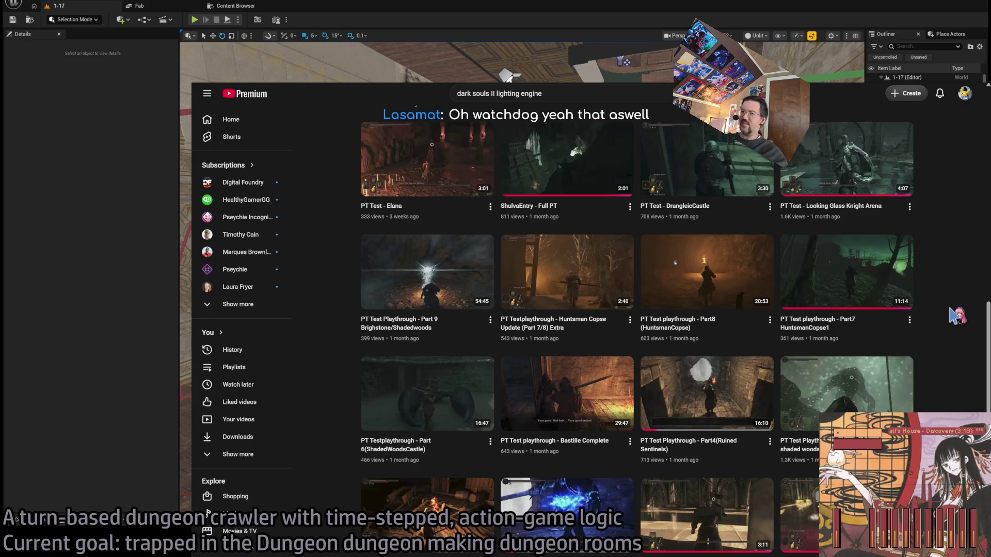
{"action": "scroll", "coordinate": [955, 316], "scroll_direction": "down", "scroll_amount": 2}
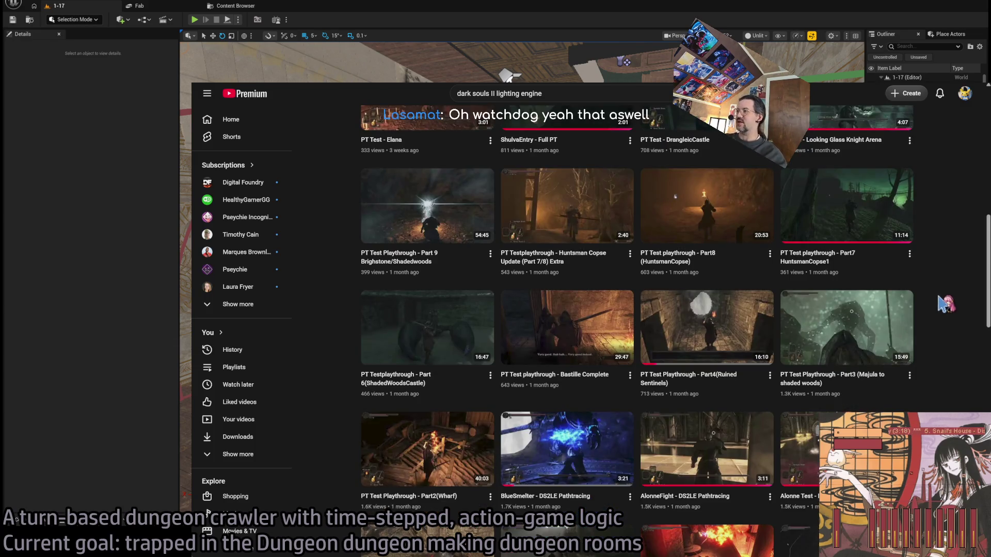
{"action": "scroll", "coordinate": [942, 297], "scroll_direction": "up", "scroll_amount": 8}
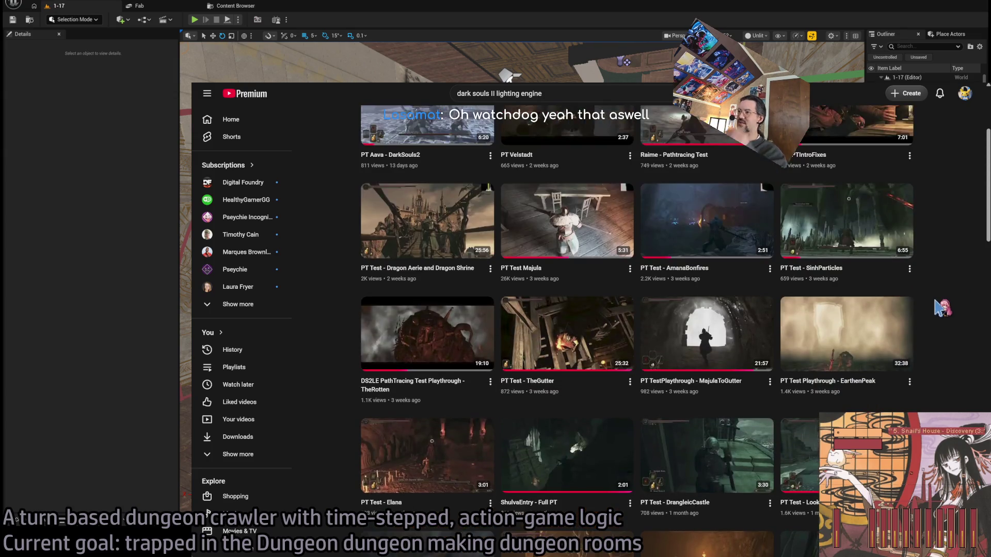
{"action": "left_click", "coordinate": [706, 217]}
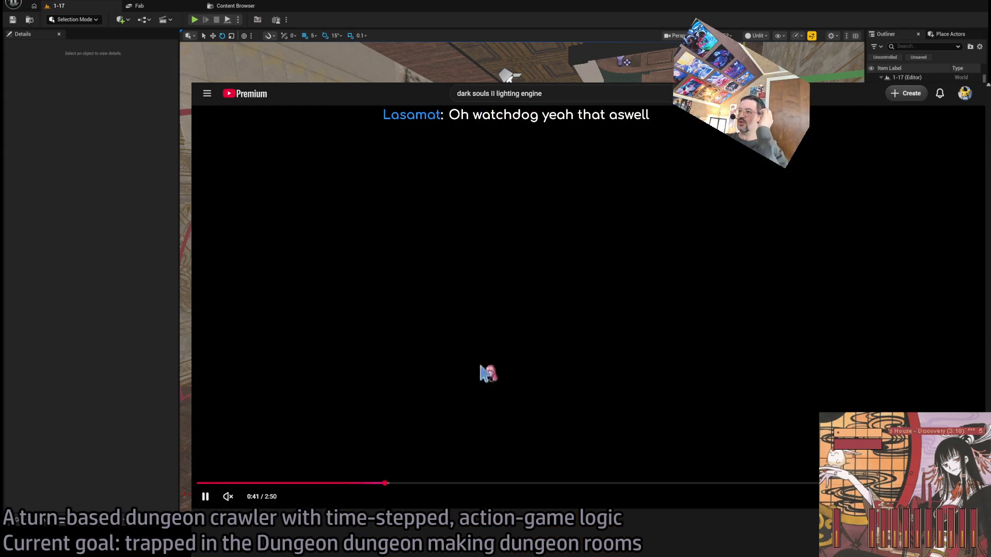
Step: Rewind the video to about 0:10, then return to the Unreal level editor's Content Drawer
{"action": "left_click", "coordinate": [240, 483]}
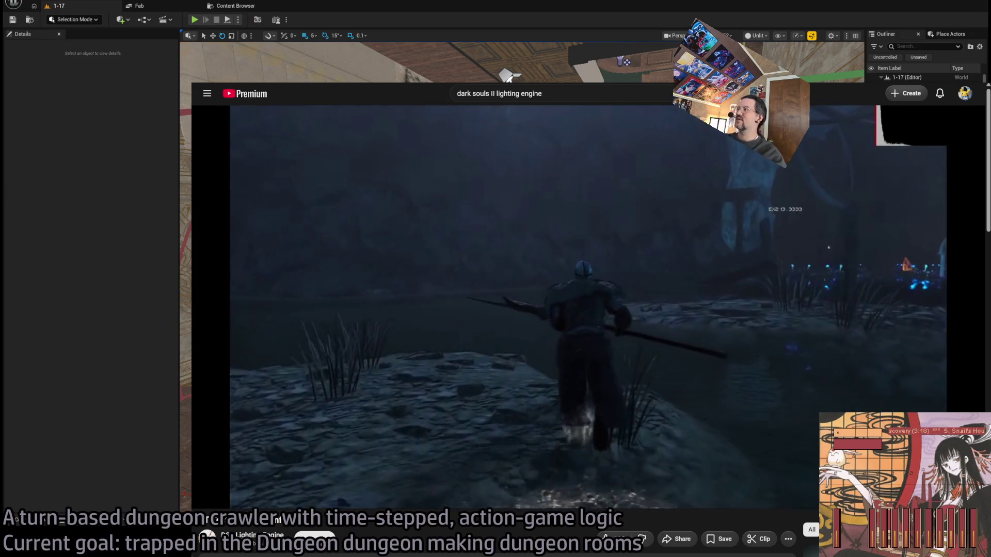
{"action": "mouse_move", "coordinate": [497, 442]}
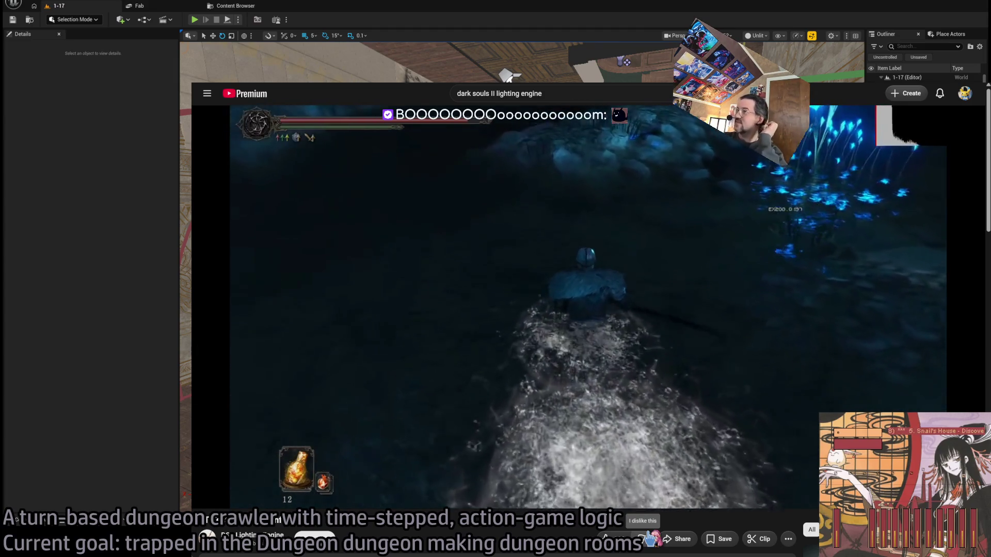
{"action": "mouse_move", "coordinate": [569, 426]}
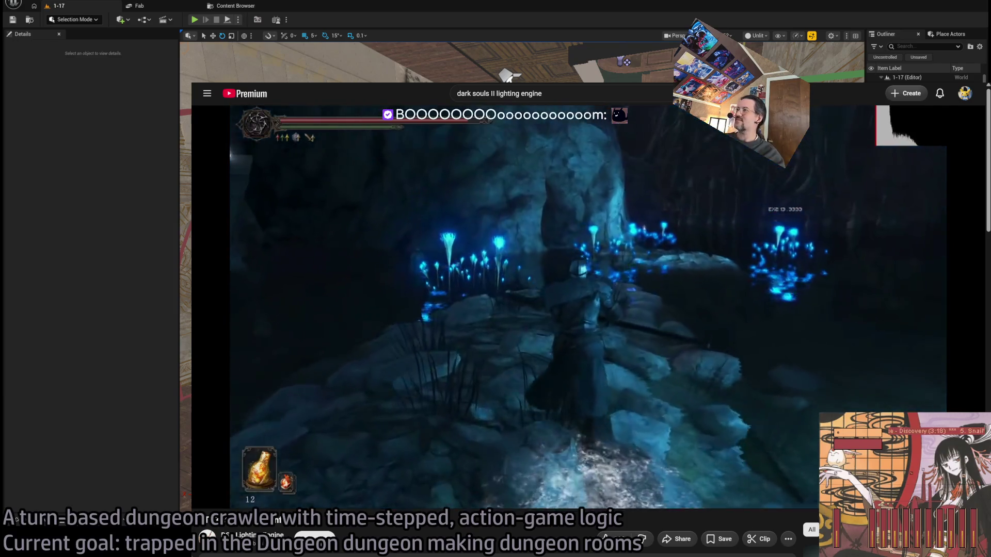
{"action": "key", "text": "alt+Tab"}
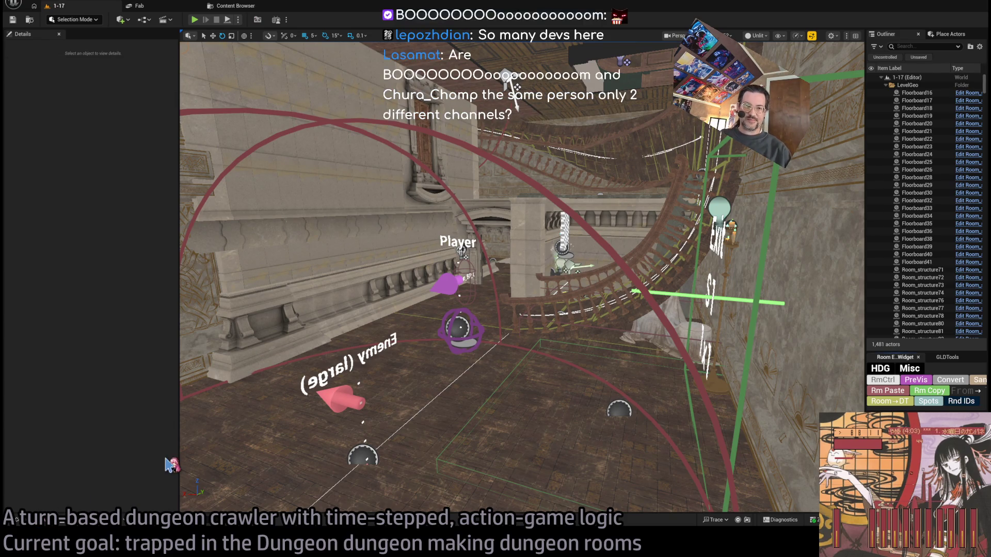
{"action": "left_click", "coordinate": [15, 520]}
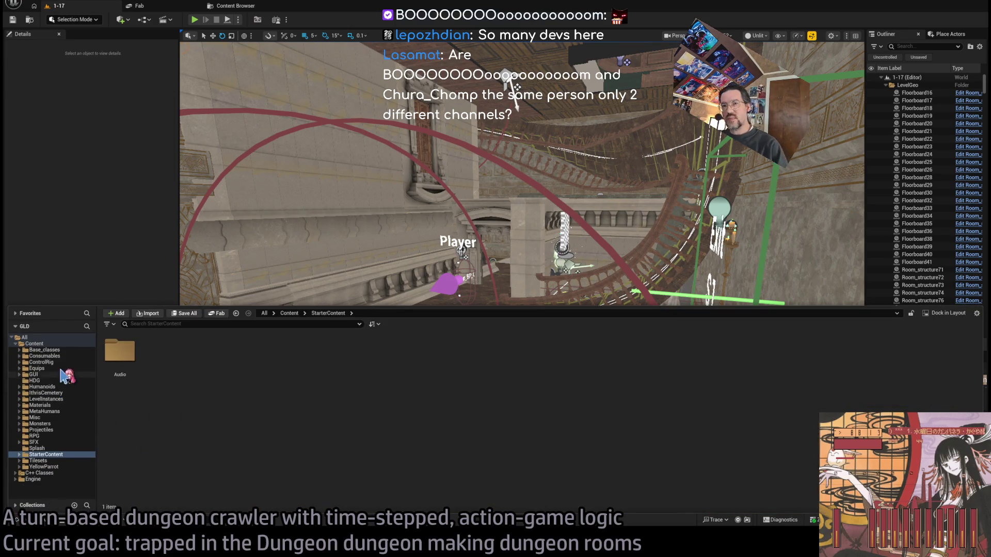
Step: Show the IthrisCemetery folder's contents, then switch to a browser on the Google homepage
{"action": "left_click", "coordinate": [63, 393]}
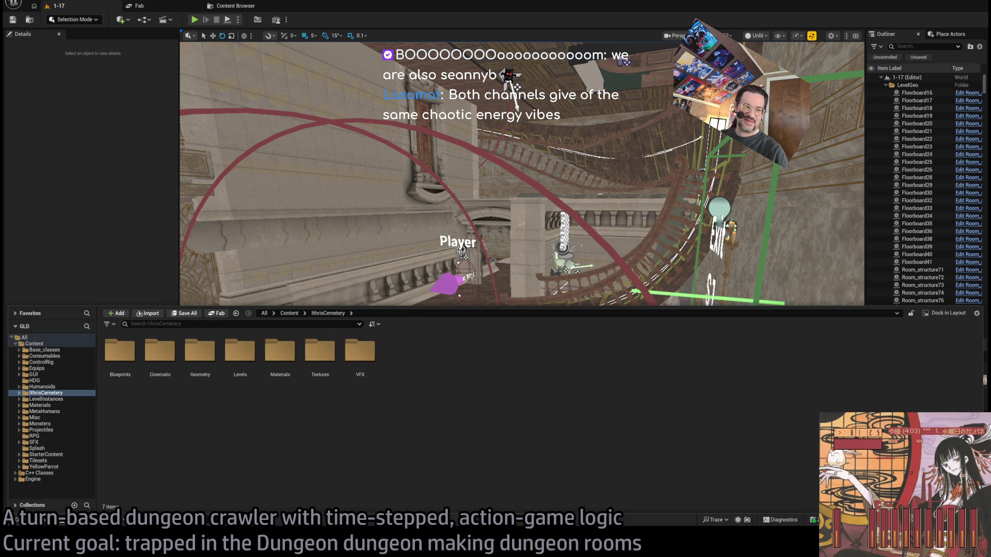
{"action": "key", "text": "alt+Tab"}
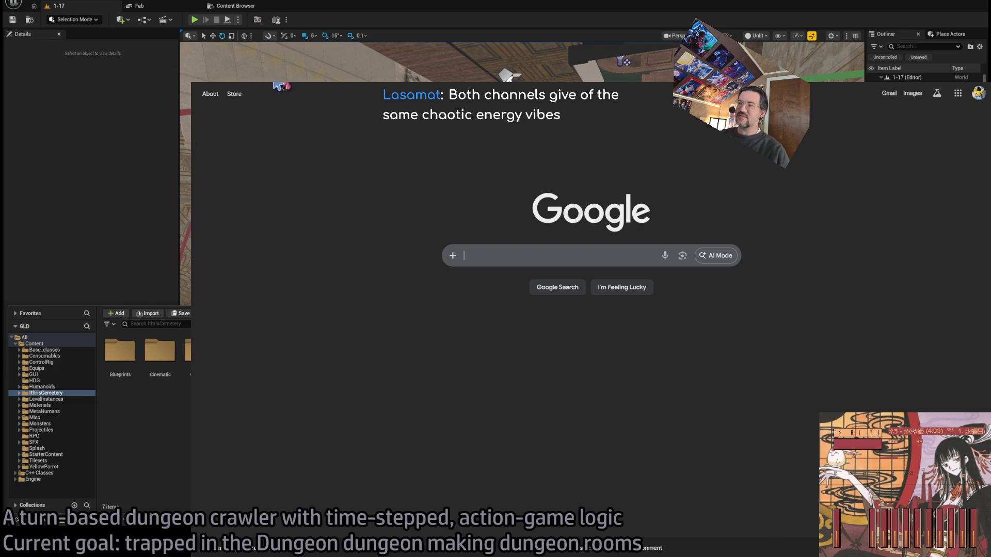
Step: Check the live channels on the Twitch Following page, then switch away from the browser
{"action": "left_click", "coordinate": [281, 83]}
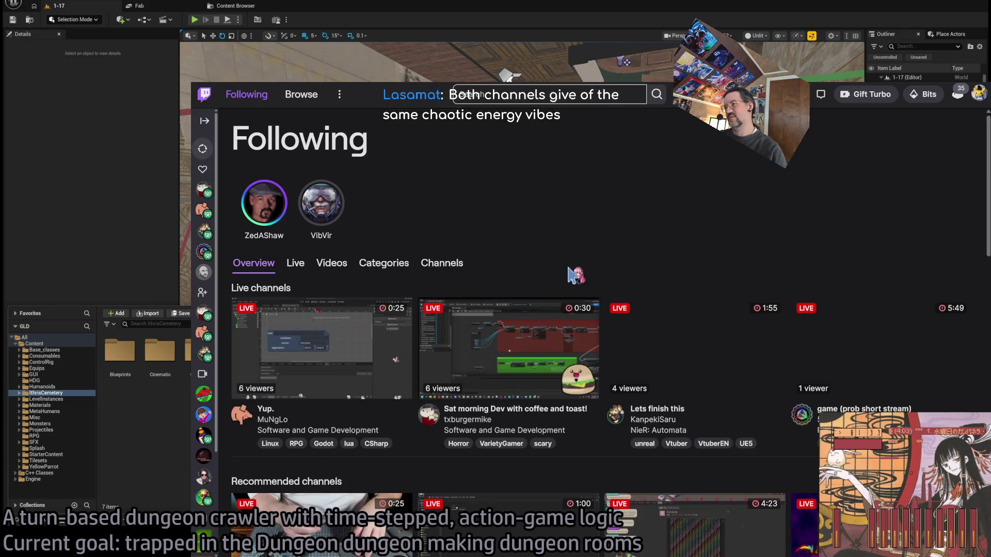
{"action": "scroll", "coordinate": [500, 225], "scroll_direction": "down", "scroll_amount": 1}
{"action": "scroll", "coordinate": [516, 191], "scroll_direction": "up", "scroll_amount": 1}
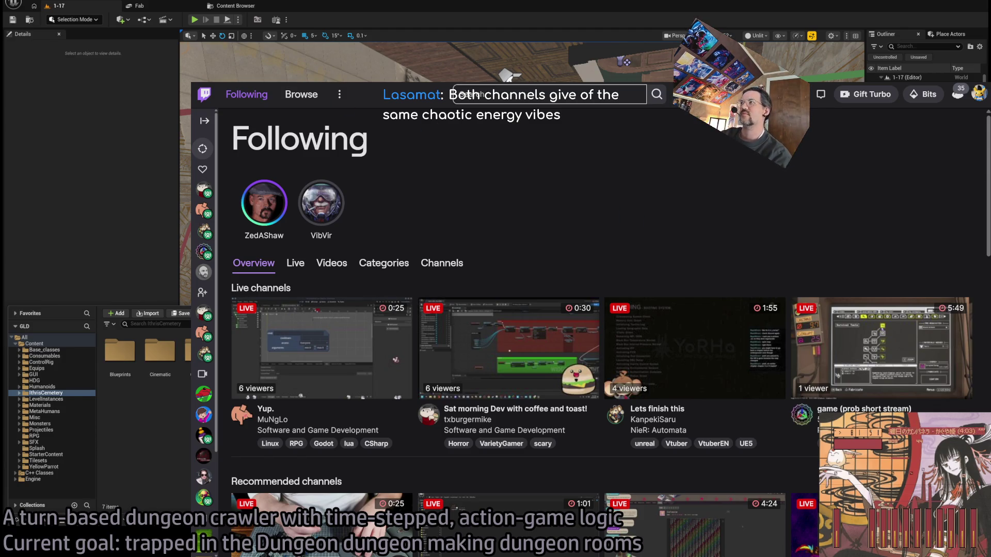
{"action": "key", "text": "alt+Tab"}
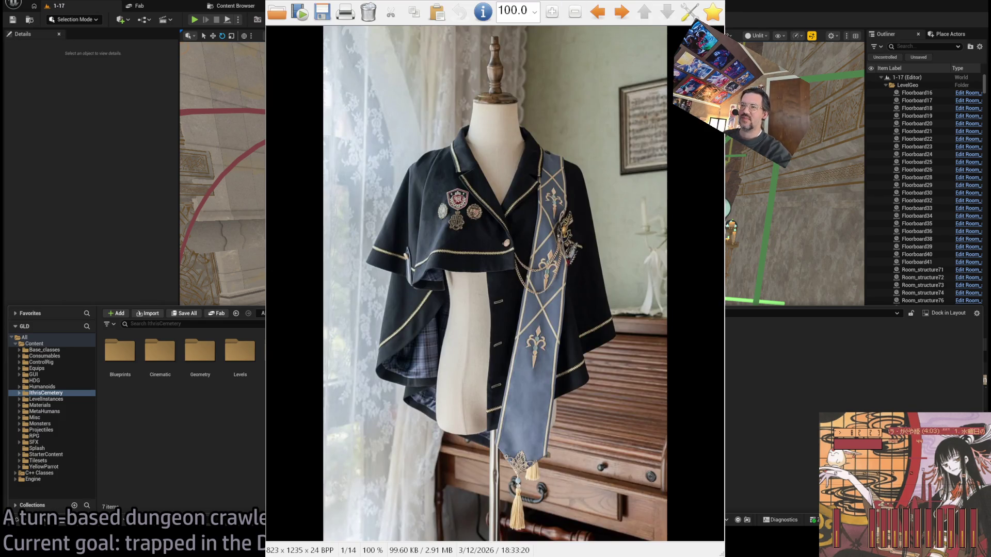
Step: Step through the outfit reference photos to image 11 of 14, then close IrfanView
{"action": "key", "text": "Right"}
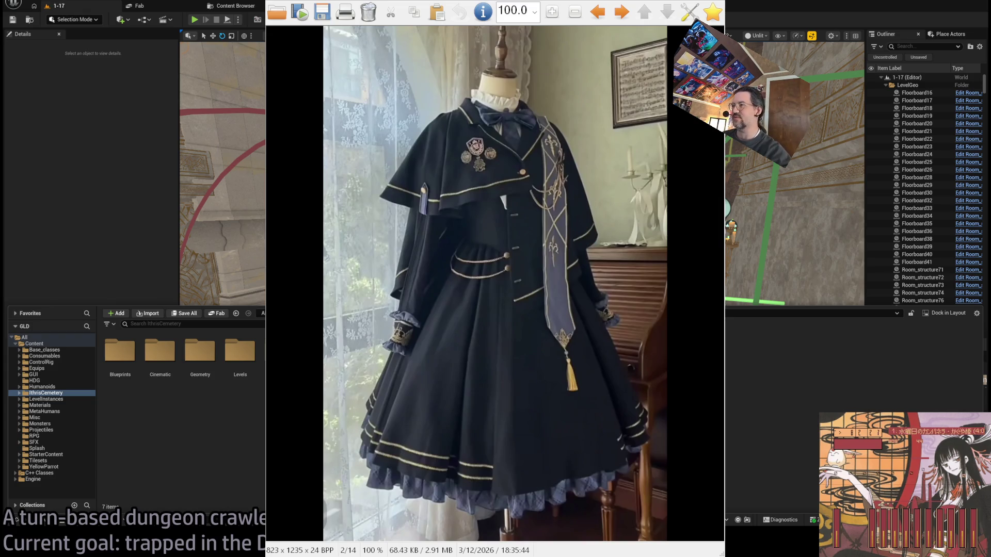
{"action": "key", "text": "Right"}
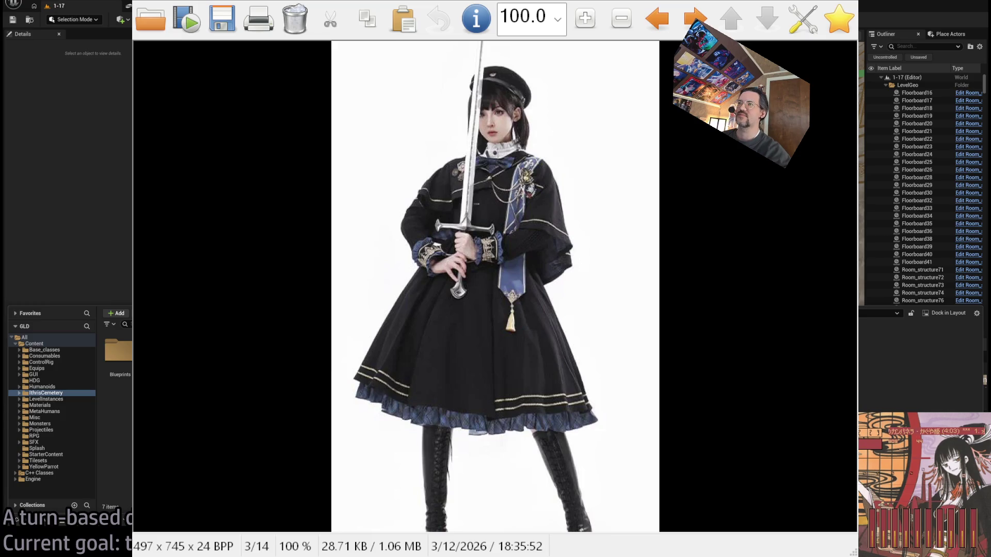
{"action": "key", "text": "Right"}
{"action": "key", "text": "Right"}
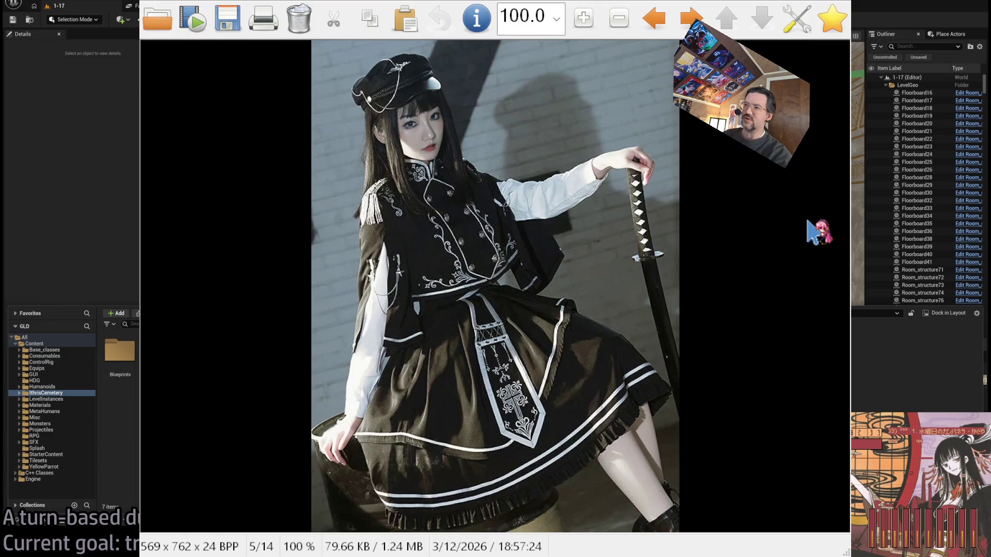
{"action": "key", "text": "Right"}
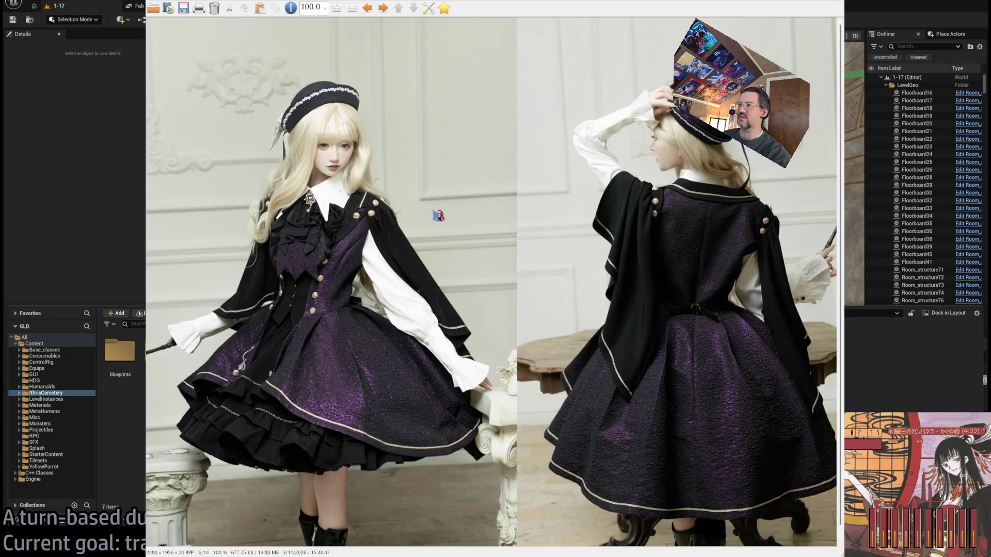
{"action": "key", "text": "Right"}
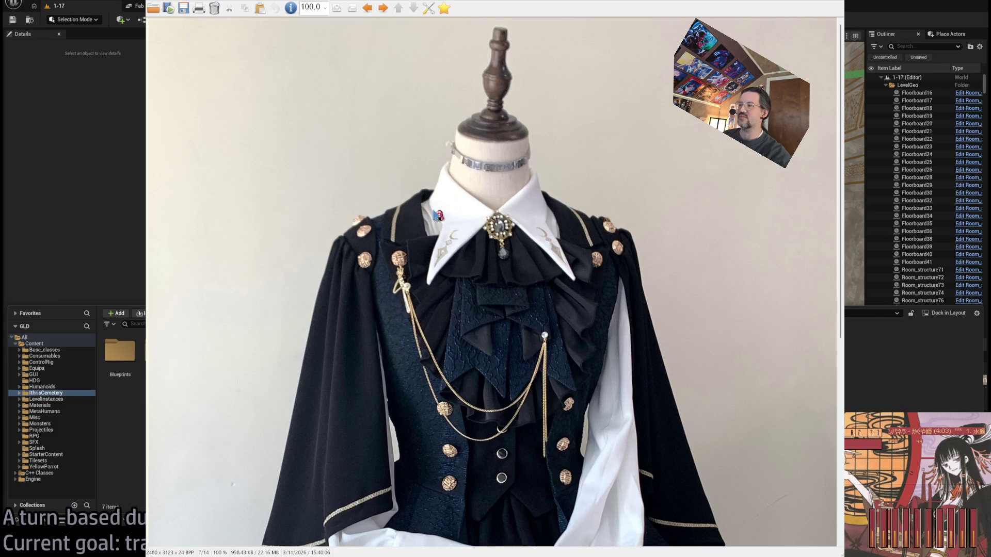
{"action": "key", "text": "Right"}
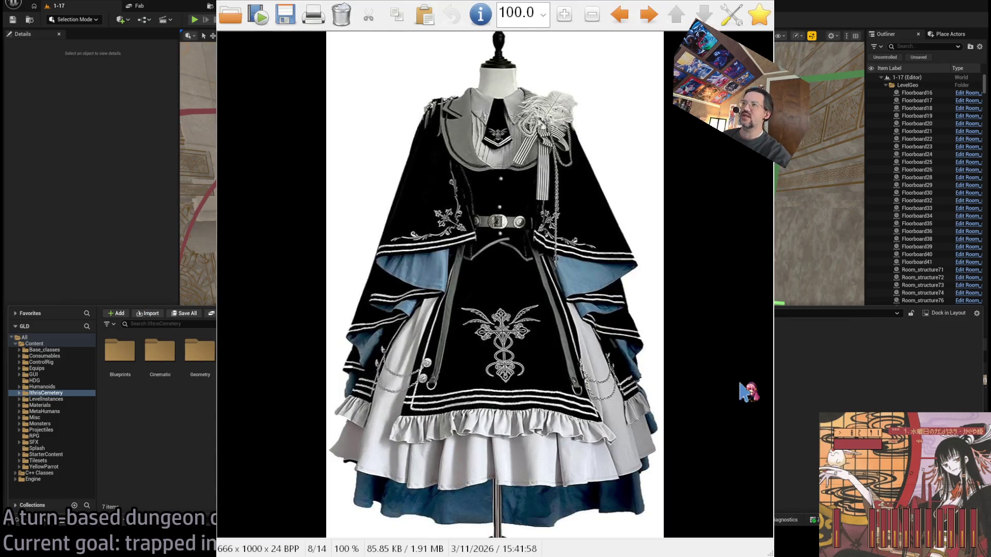
{"action": "key", "text": "Right"}
{"action": "key", "text": "Right"}
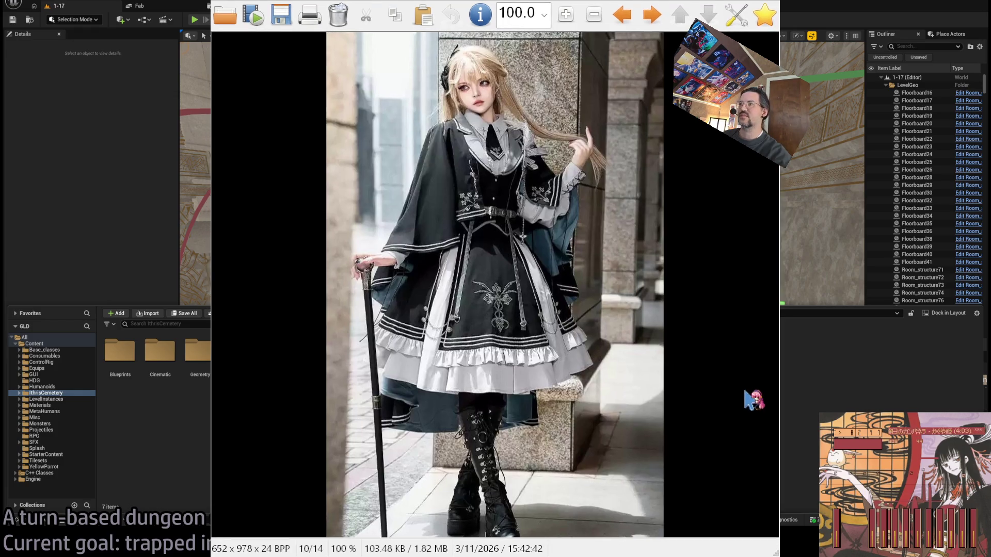
{"action": "key", "text": "Right"}
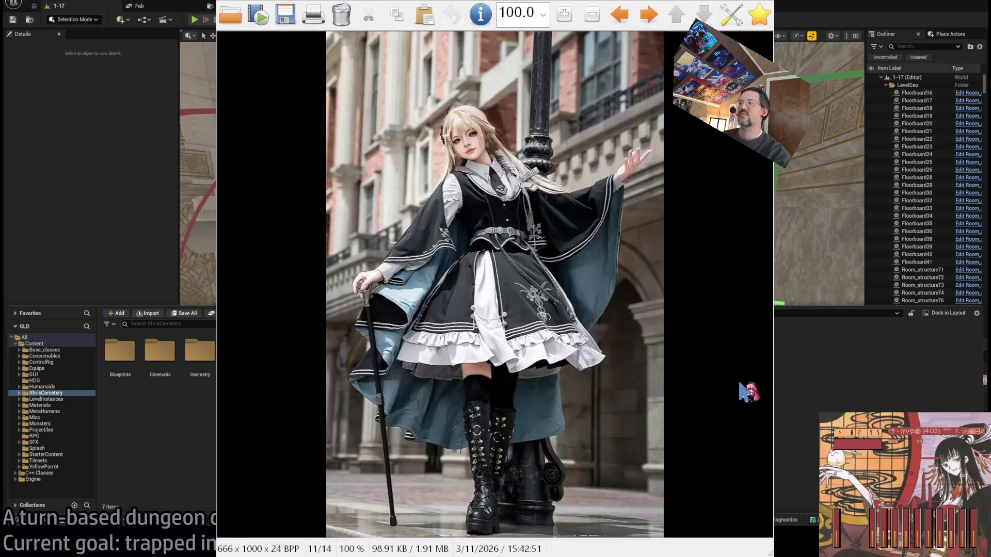
{"action": "key", "text": "Escape"}
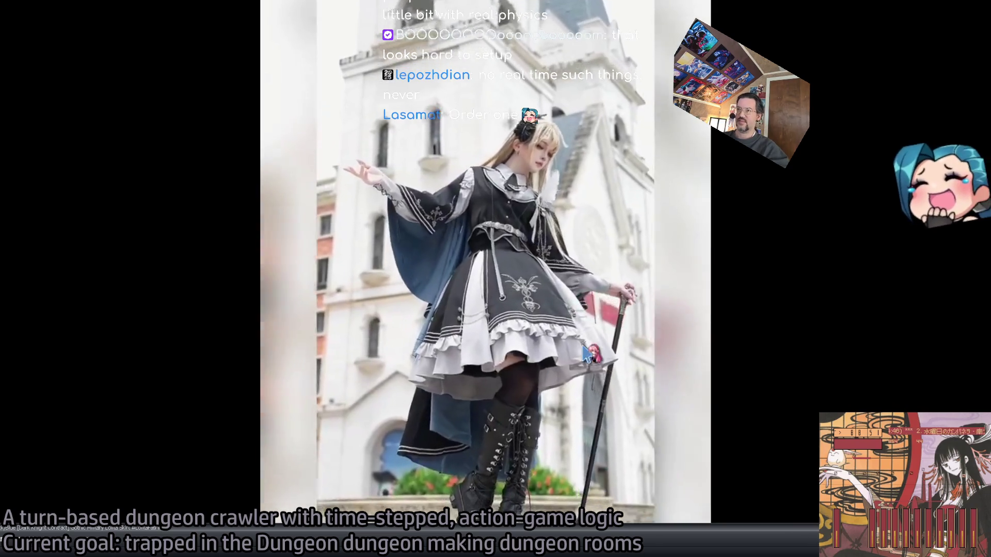
{"action": "key", "text": "alt+Tab"}
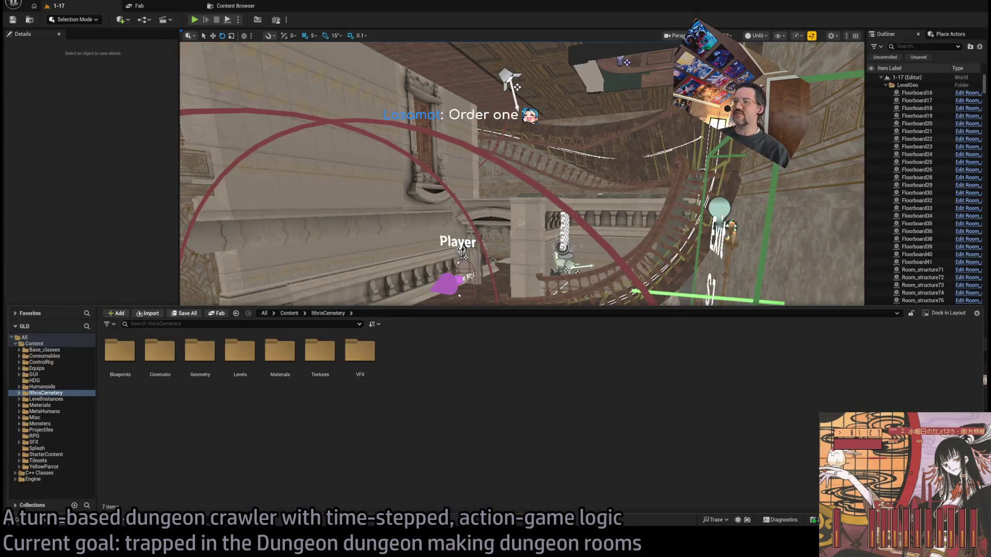
Step: Switch from Unreal's level 1-17 to a browser on the Google homepage
{"action": "key", "text": "alt+Tab"}
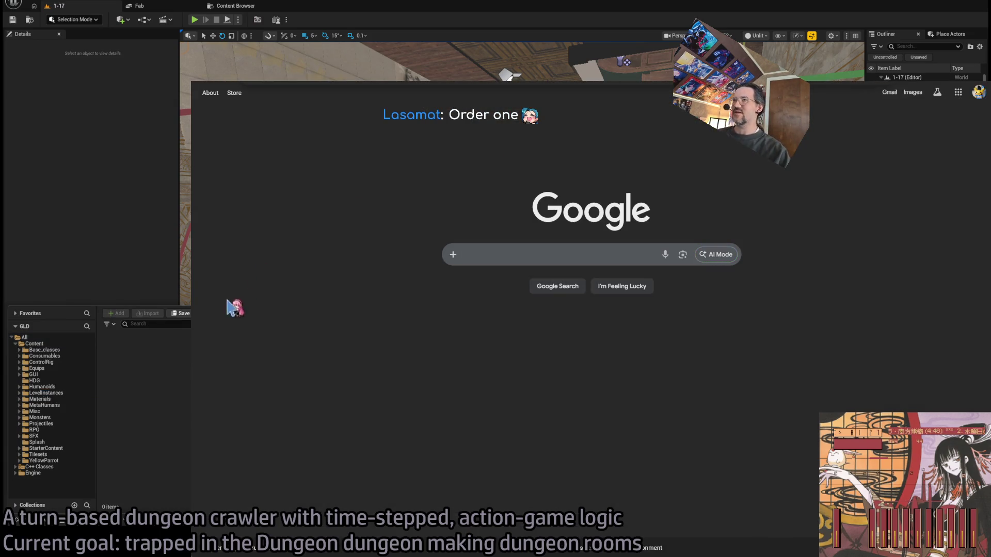
Step: Go back to Belchic's Military Lolita collection and scroll through outfits like the $159.00 Gothic Rosary Dress
{"action": "key", "text": "alt+Left"}
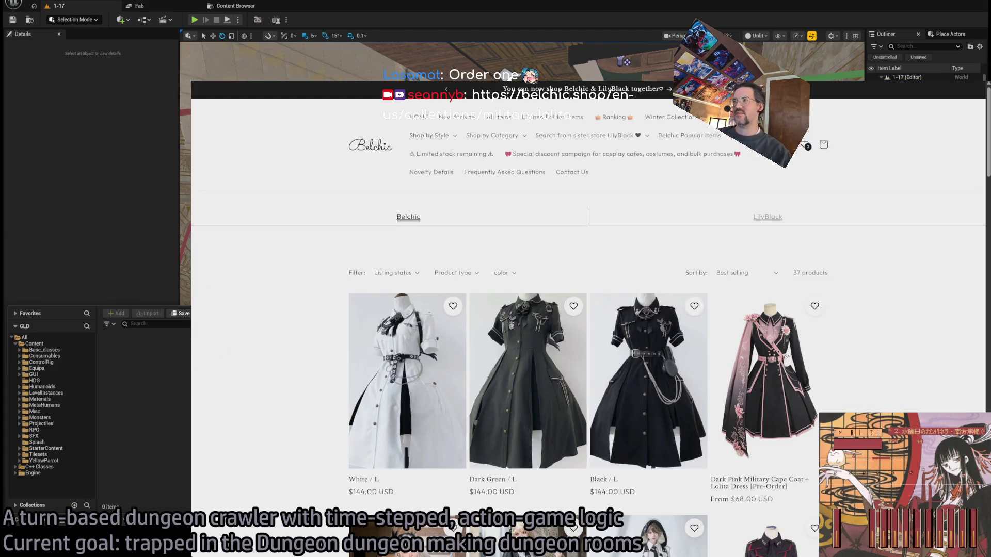
{"action": "scroll", "coordinate": [253, 289], "scroll_direction": "down", "scroll_amount": 4}
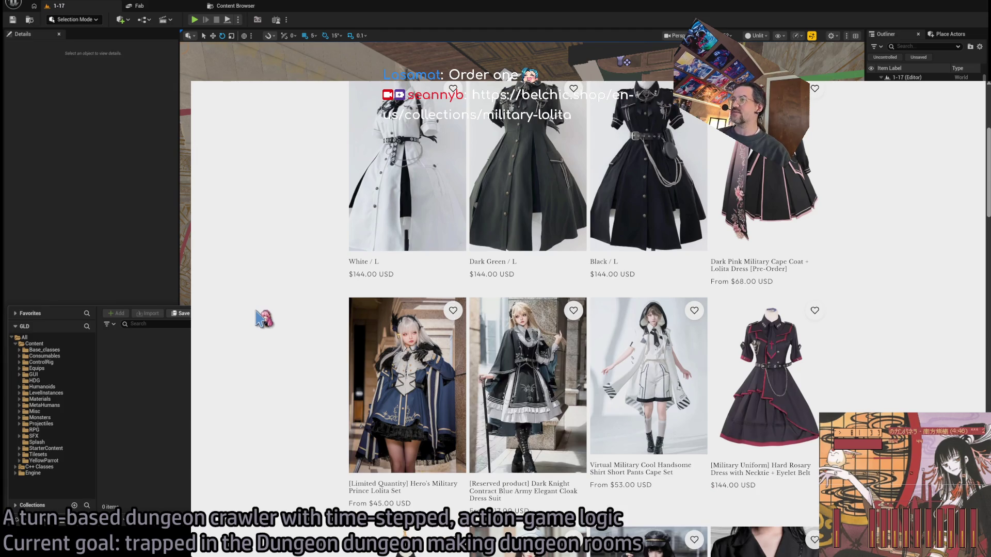
{"action": "scroll", "coordinate": [241, 305], "scroll_direction": "up", "scroll_amount": 1}
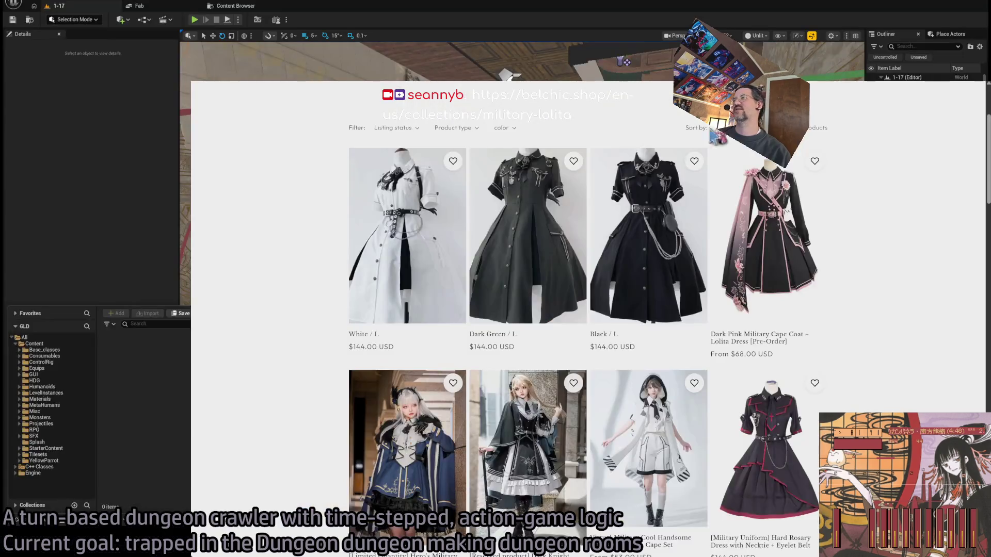
{"action": "scroll", "coordinate": [206, 386], "scroll_direction": "down", "scroll_amount": 1}
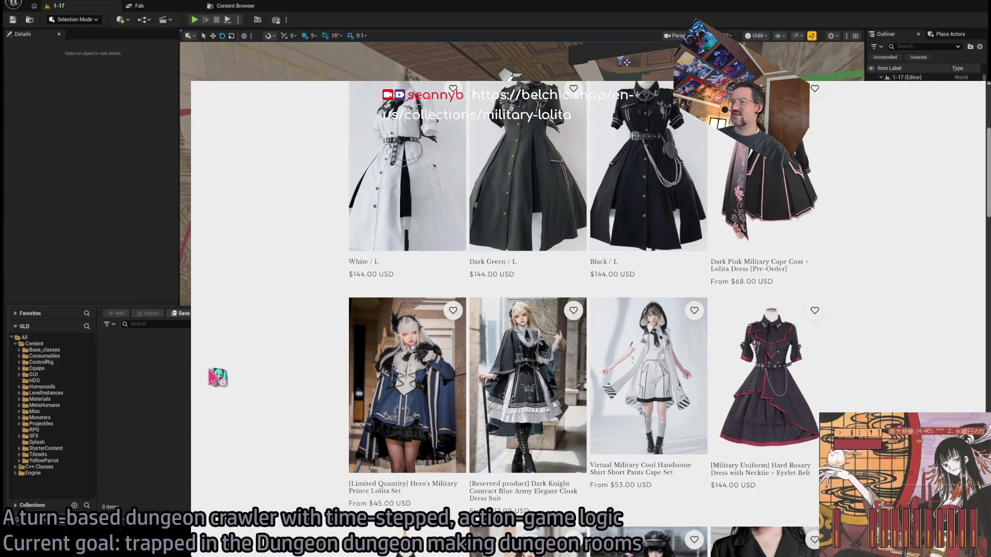
{"action": "scroll", "coordinate": [211, 381], "scroll_direction": "down", "scroll_amount": 5}
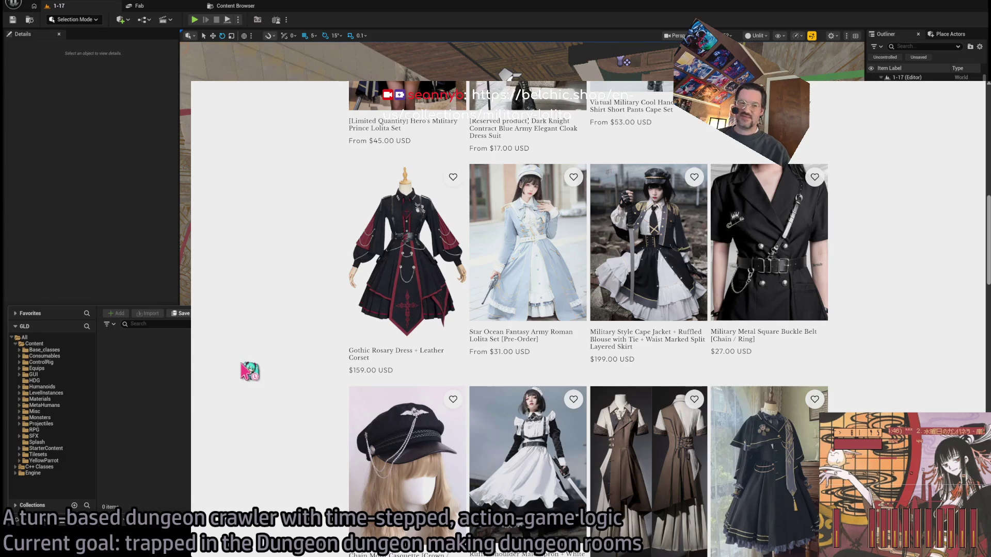
{"action": "scroll", "coordinate": [279, 343], "scroll_direction": "down", "scroll_amount": 1}
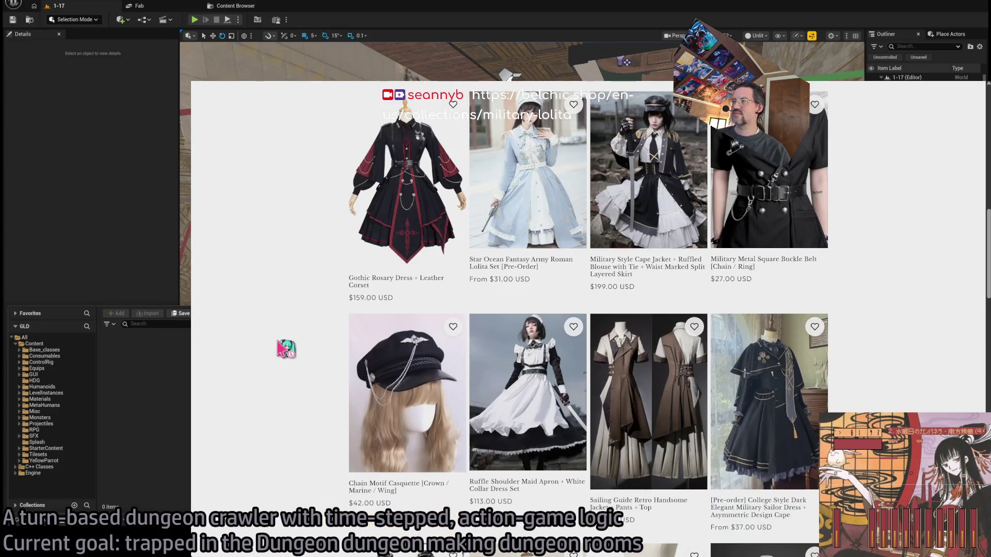
{"action": "scroll", "coordinate": [285, 350], "scroll_direction": "down", "scroll_amount": 2}
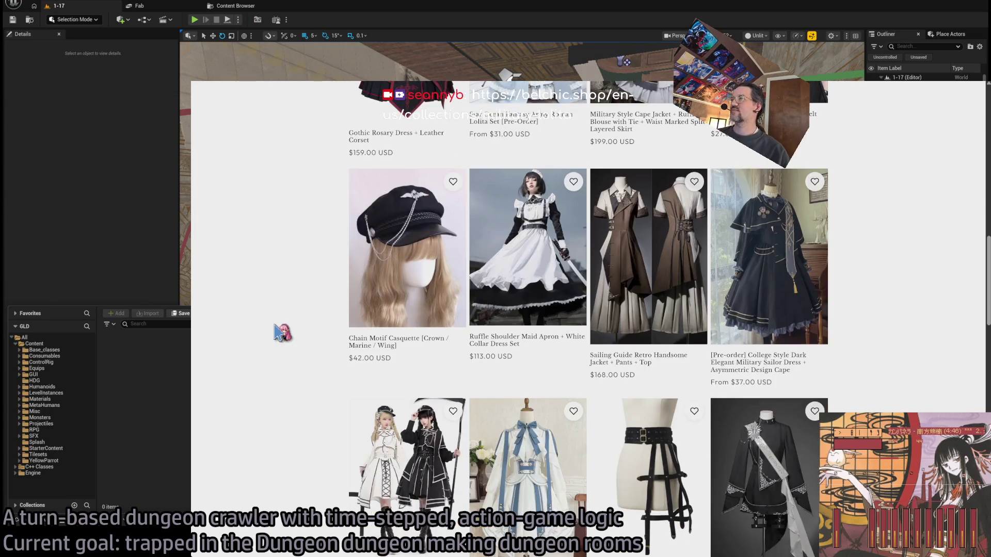
{"action": "scroll", "coordinate": [644, 247], "scroll_direction": "up", "scroll_amount": 1}
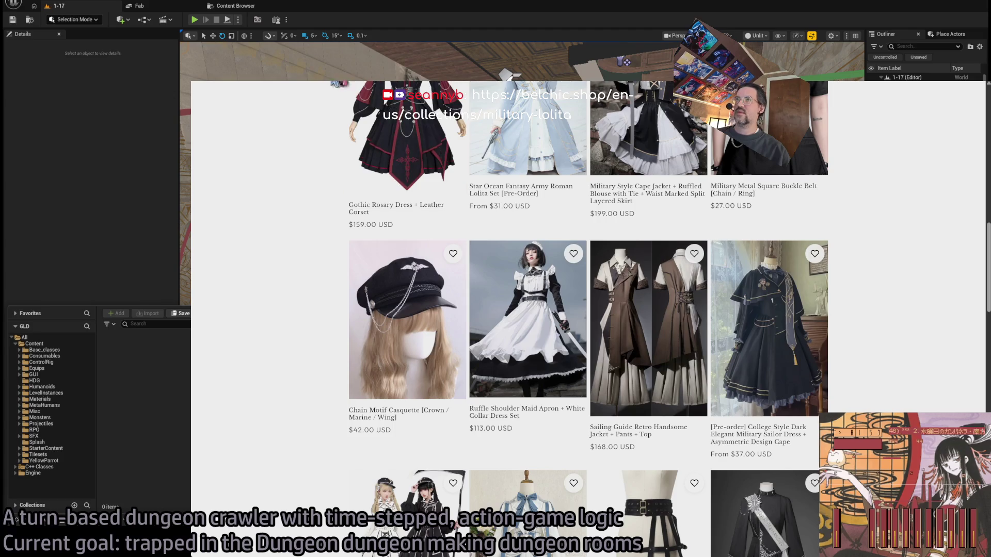
Step: Open the Sailing Guide jacket, pants and top product page and scroll through it
{"action": "left_click", "coordinate": [657, 437]}
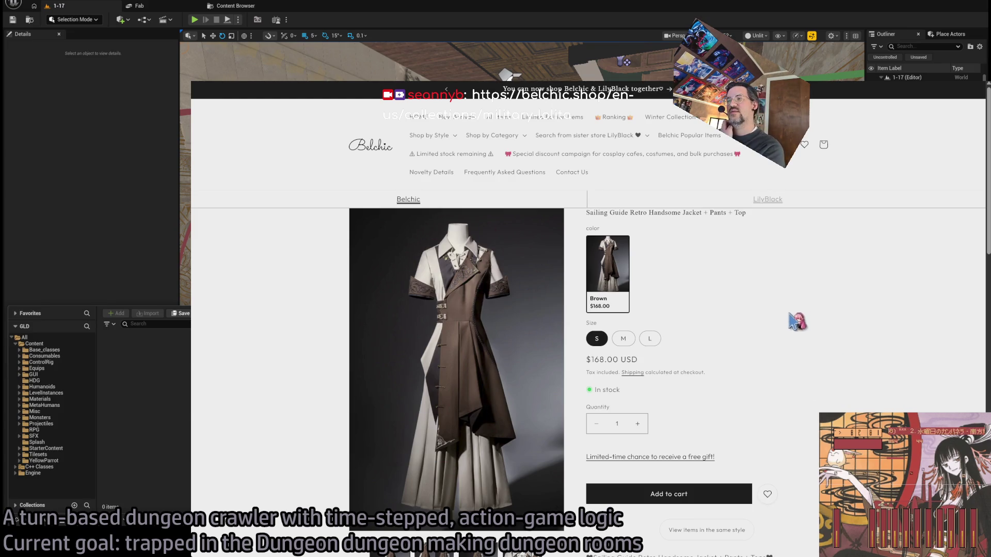
{"action": "scroll", "coordinate": [747, 346], "scroll_direction": "down", "scroll_amount": 2}
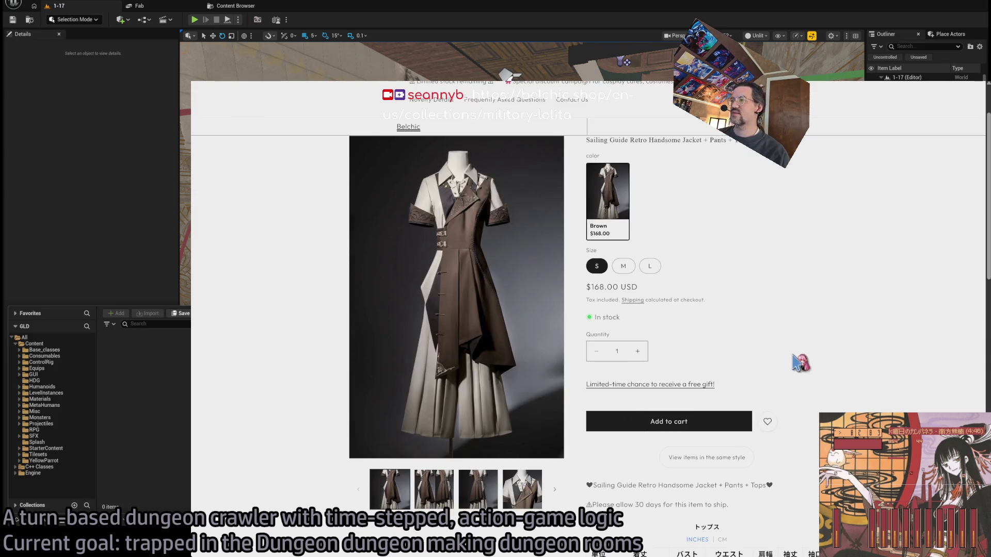
{"action": "scroll", "coordinate": [818, 359], "scroll_direction": "down", "scroll_amount": 3}
{"action": "scroll", "coordinate": [803, 362], "scroll_direction": "down", "scroll_amount": 9}
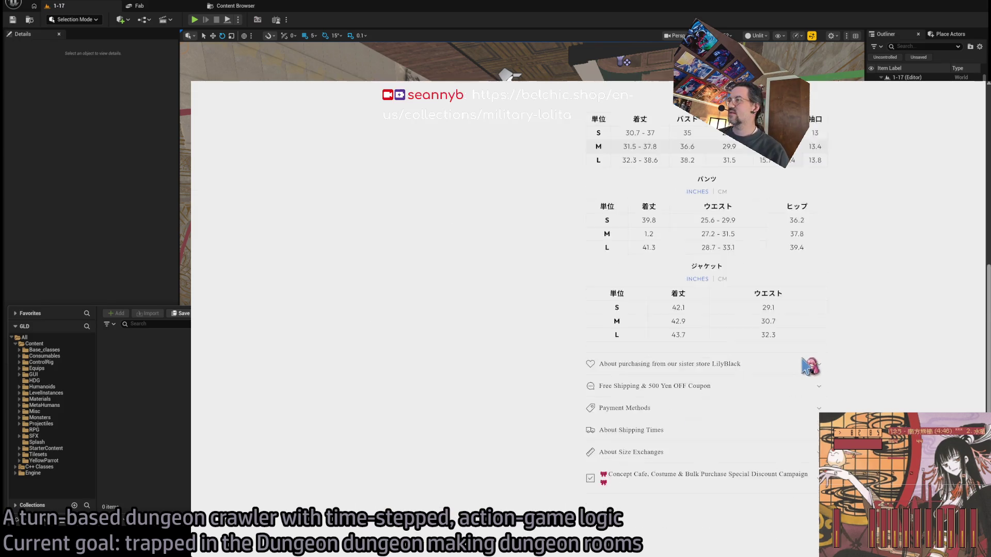
{"action": "scroll", "coordinate": [803, 362], "scroll_direction": "up", "scroll_amount": 6}
{"action": "scroll", "coordinate": [804, 366], "scroll_direction": "up", "scroll_amount": 10}
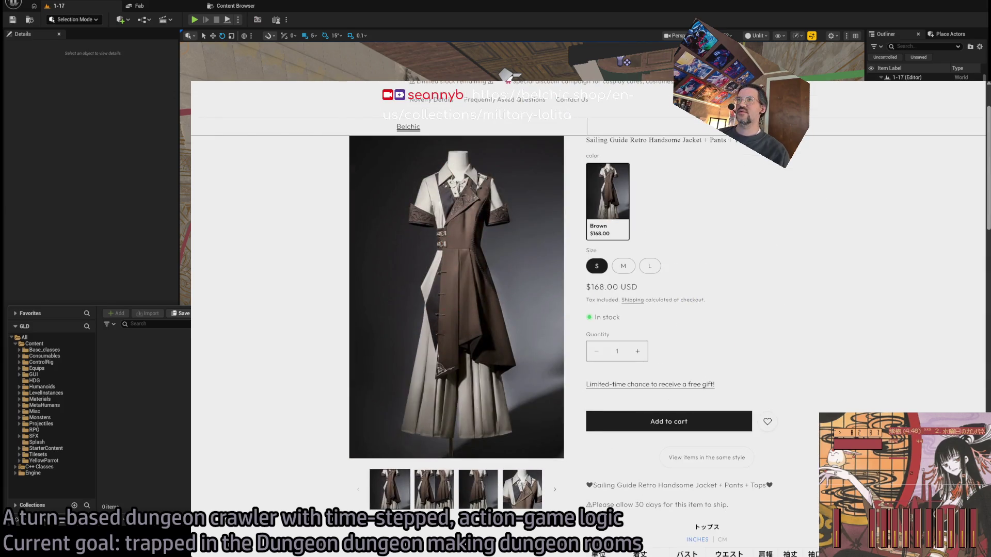
Step: Return to the Military Lolita collection, autoscroll and browse its grid, then switch back to Unreal
{"action": "key", "text": "alt+Left"}
{"action": "middle_click", "coordinate": [288, 236]}
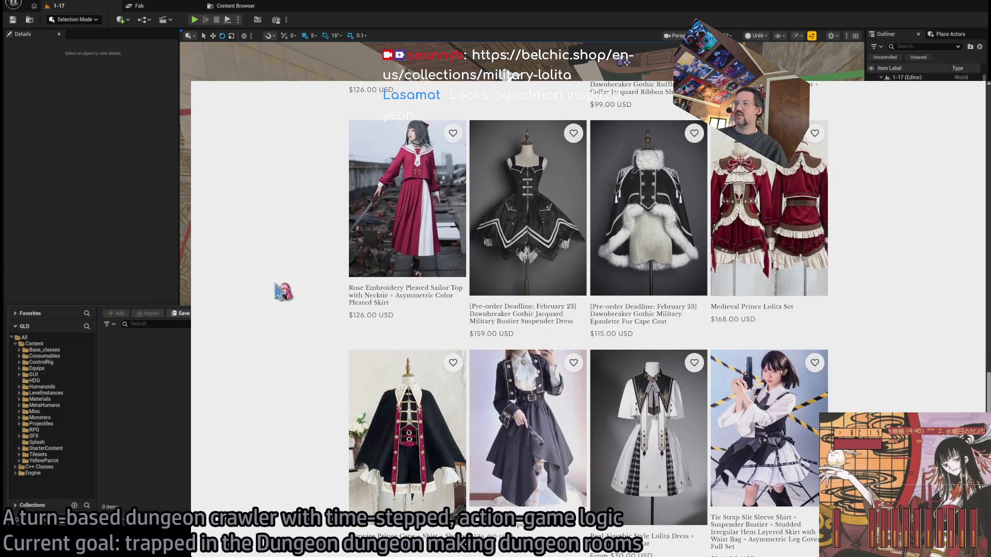
{"action": "left_click", "coordinate": [298, 348]}
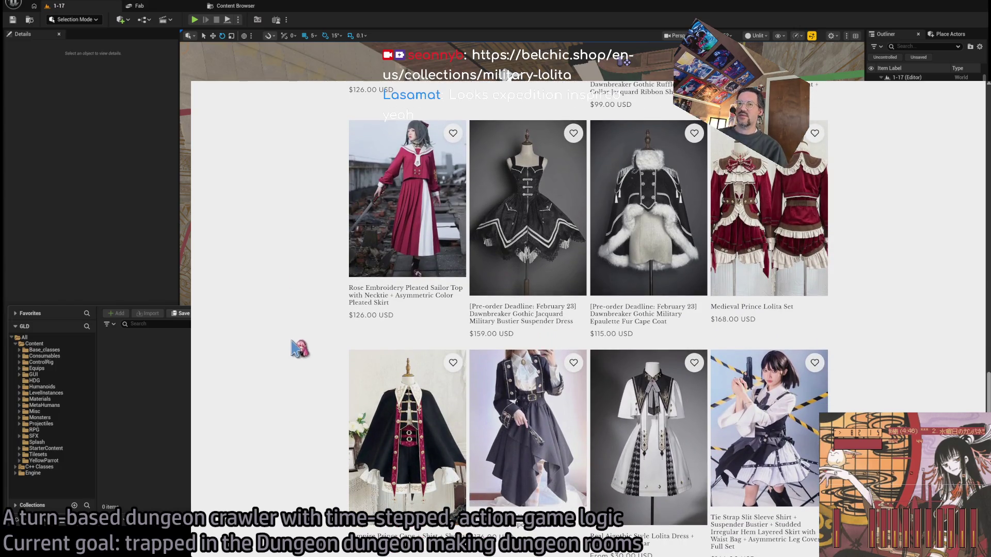
{"action": "scroll", "coordinate": [298, 348], "scroll_direction": "down", "scroll_amount": 4}
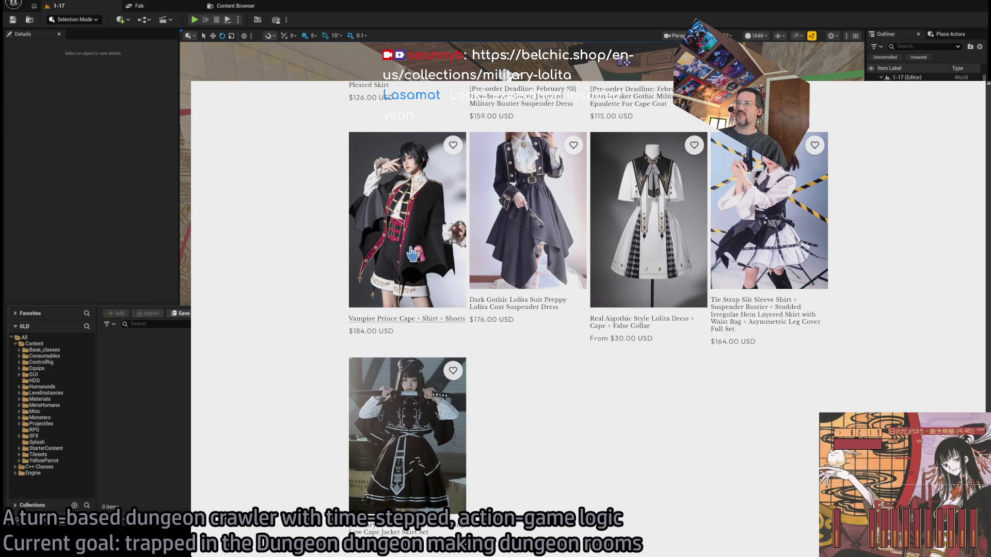
{"action": "scroll", "coordinate": [410, 254], "scroll_direction": "up", "scroll_amount": 7}
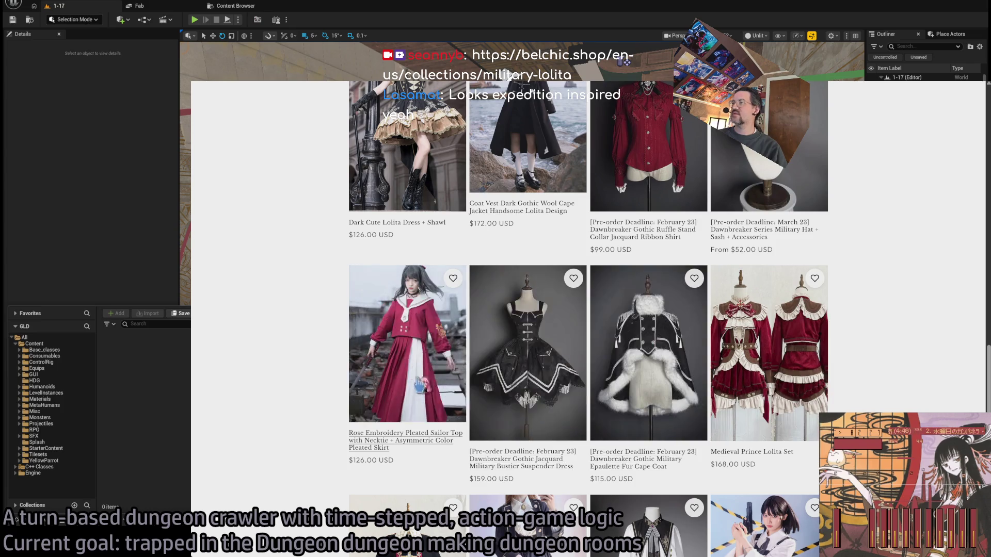
{"action": "scroll", "coordinate": [886, 382], "scroll_direction": "up", "scroll_amount": 10}
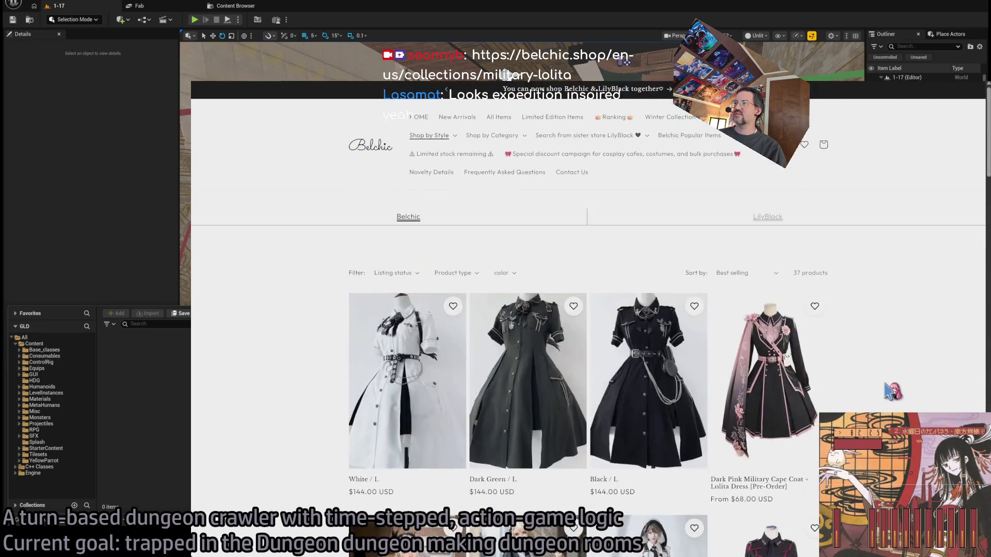
{"action": "scroll", "coordinate": [886, 391], "scroll_direction": "down", "scroll_amount": 5}
{"action": "scroll", "coordinate": [908, 335], "scroll_direction": "up", "scroll_amount": 2}
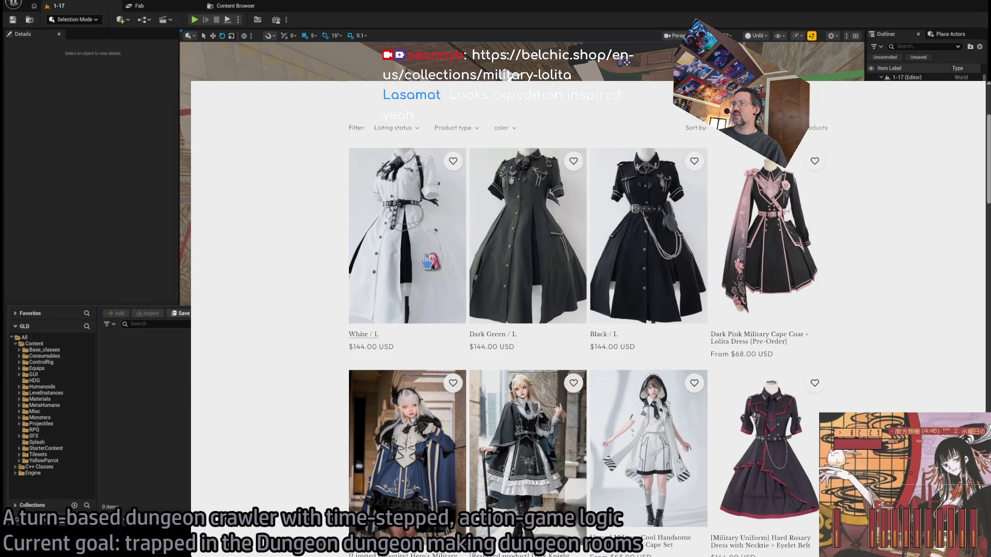
{"action": "left_click", "coordinate": [883, 57]}
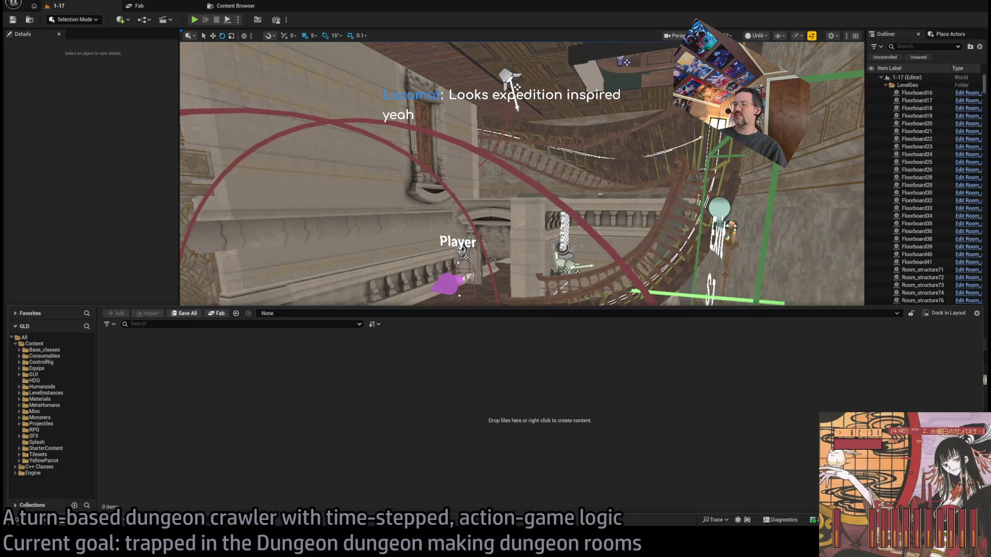
Step: Fly the viewport down onto the Player and Enemy markers and show the YellowParrot folder in the Content Drawer
{"action": "left_click_drag", "start_coordinate": [521, 279], "coordinate": [503, 286]}
{"action": "left_click_drag", "start_coordinate": [464, 237], "coordinate": [464, 238]}
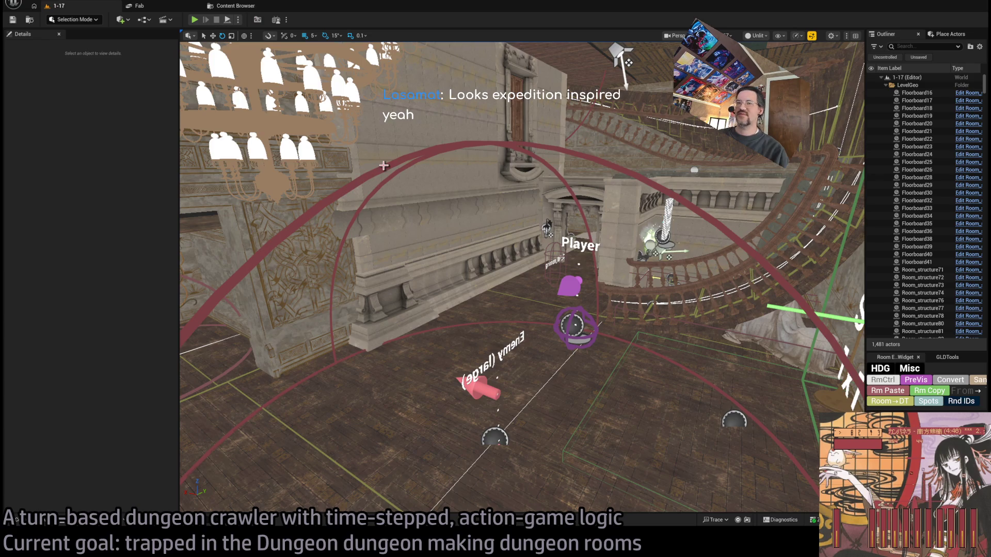
{"action": "left_click", "coordinate": [46, 522]}
{"action": "left_click", "coordinate": [46, 461]}
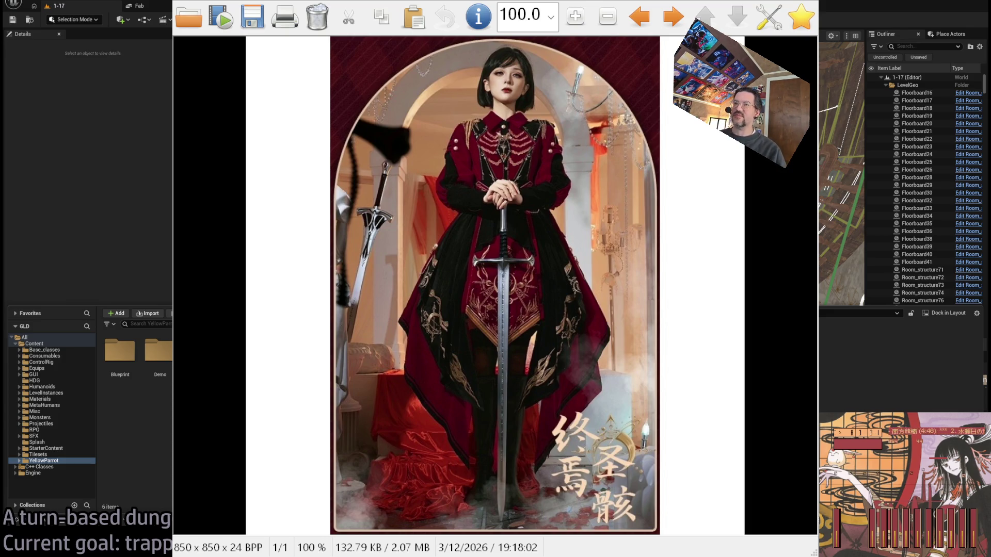
Step: Close the red outfit portrait, page through the four white dress photos twice, then close IrfanView
{"action": "key", "text": "Escape"}
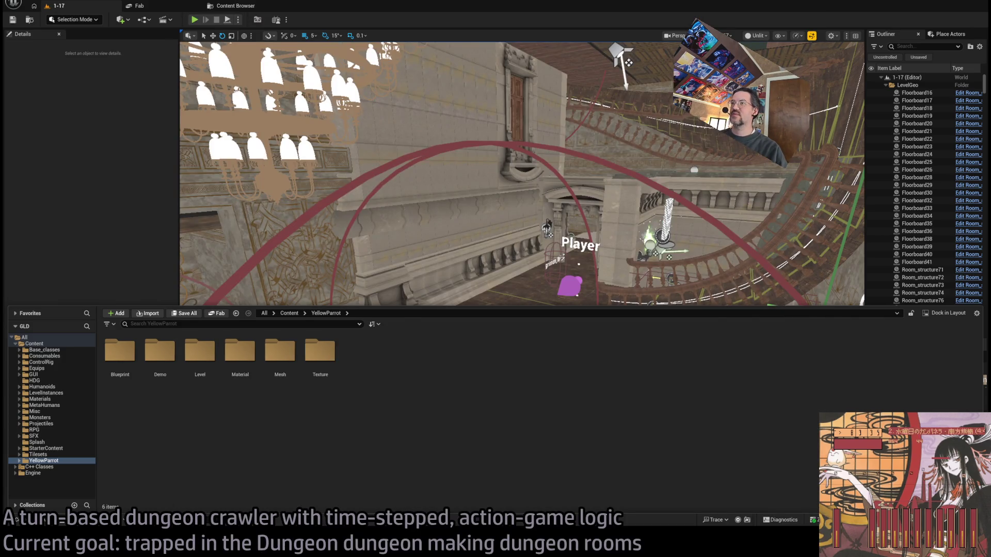
{"action": "key", "text": "alt+Tab"}
{"action": "key", "text": "Right"}
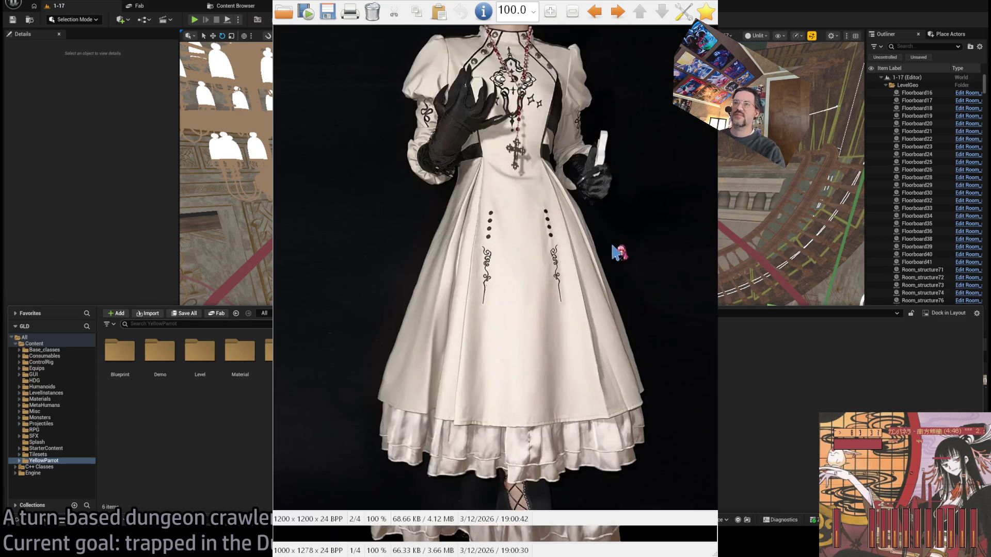
{"action": "key", "text": "Right"}
{"action": "key", "text": "Right"}
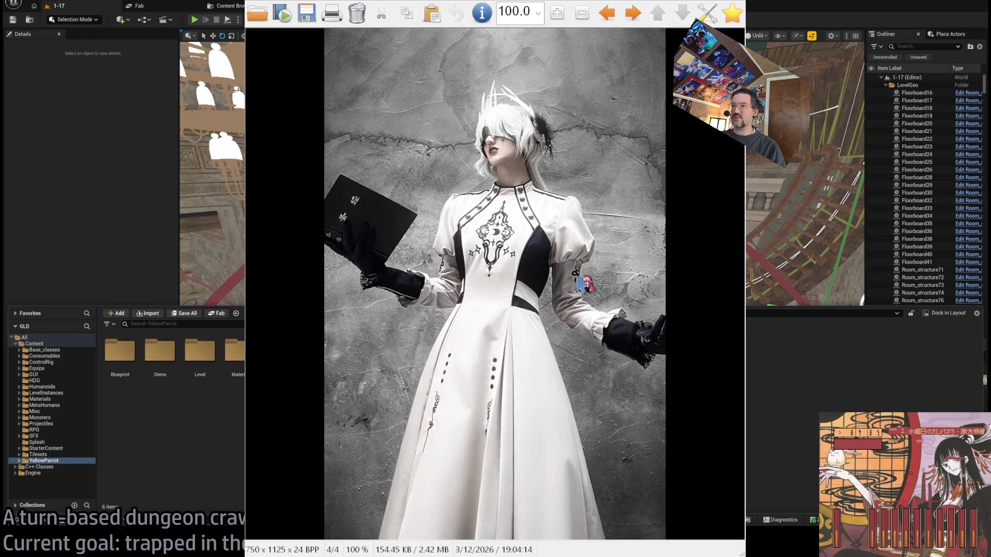
{"action": "key", "text": "Right"}
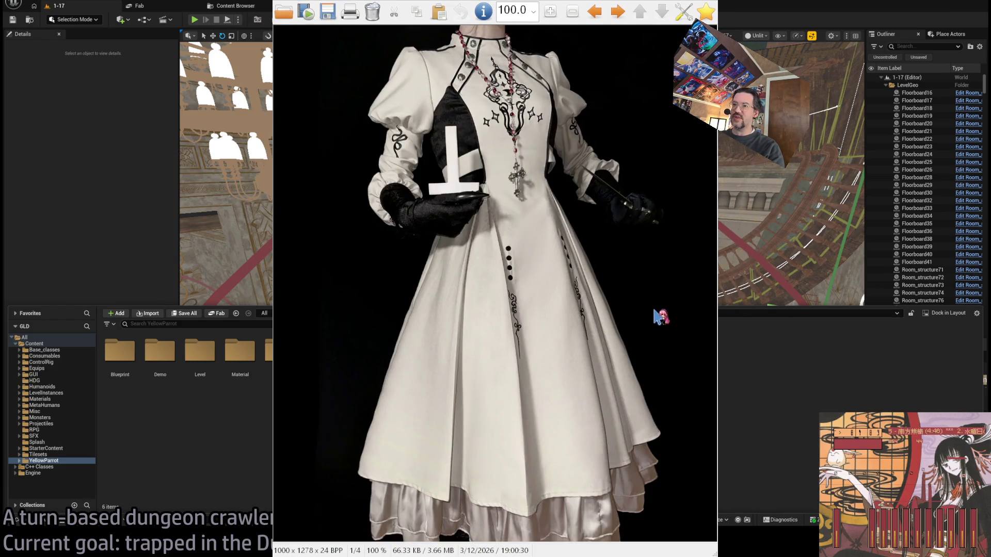
{"action": "key", "text": "Right"}
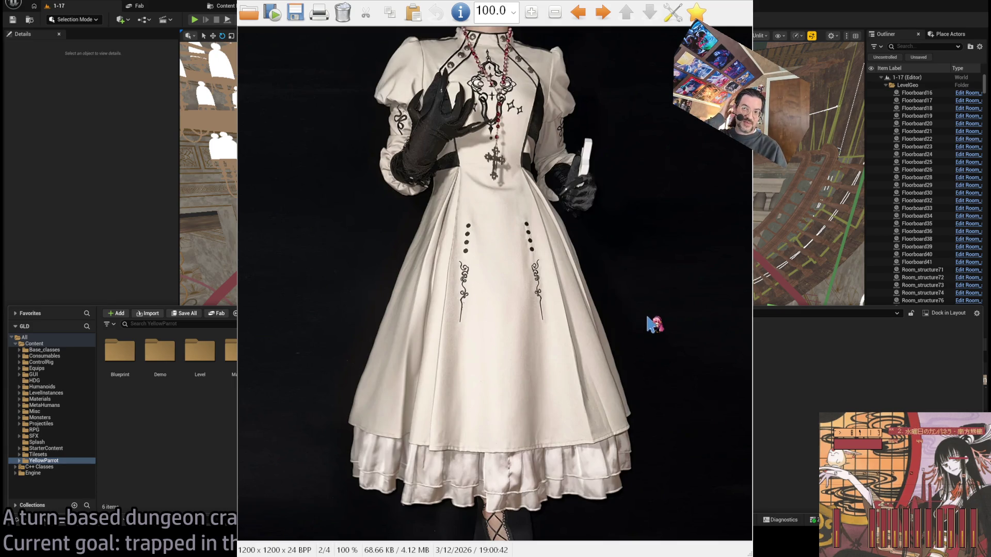
{"action": "key", "text": "Right"}
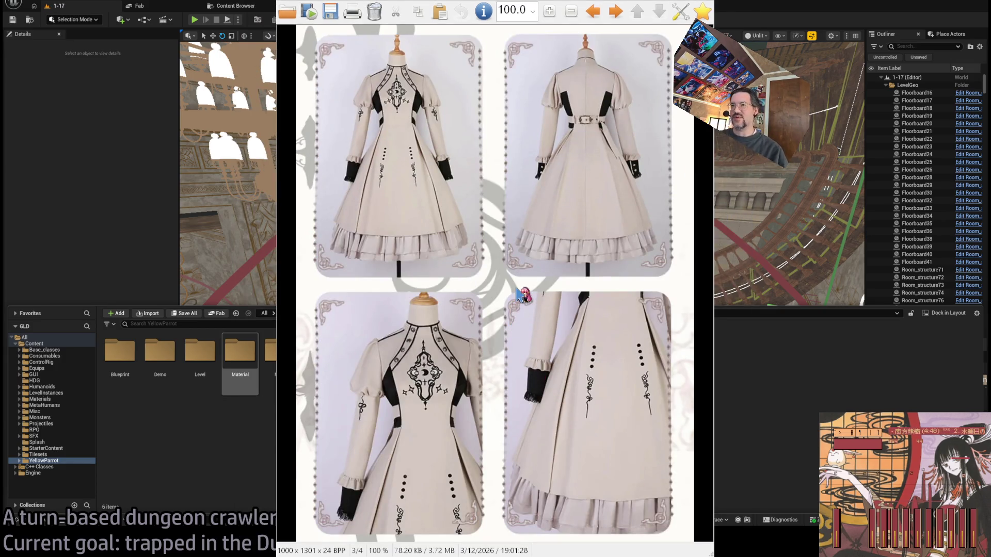
{"action": "key", "text": "Right"}
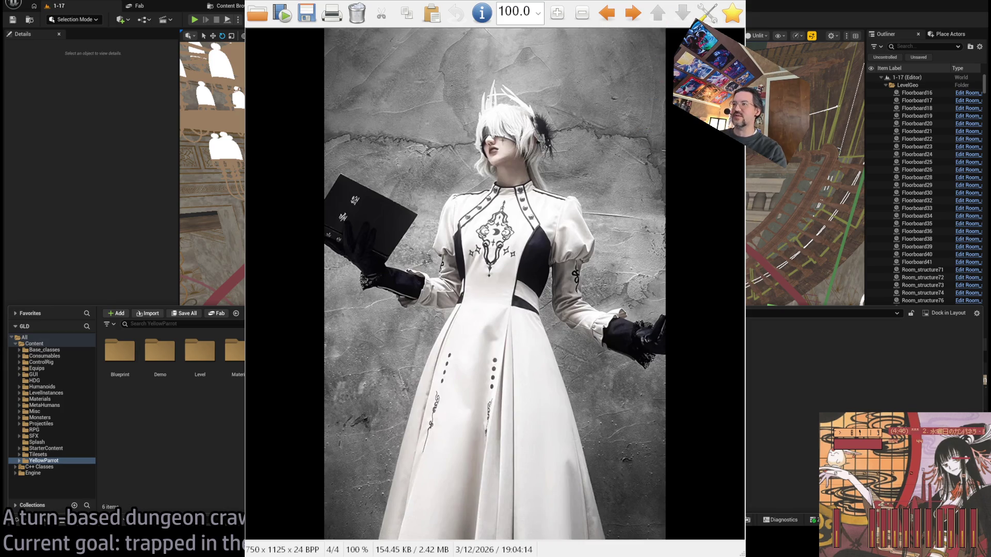
{"action": "key", "text": "Escape"}
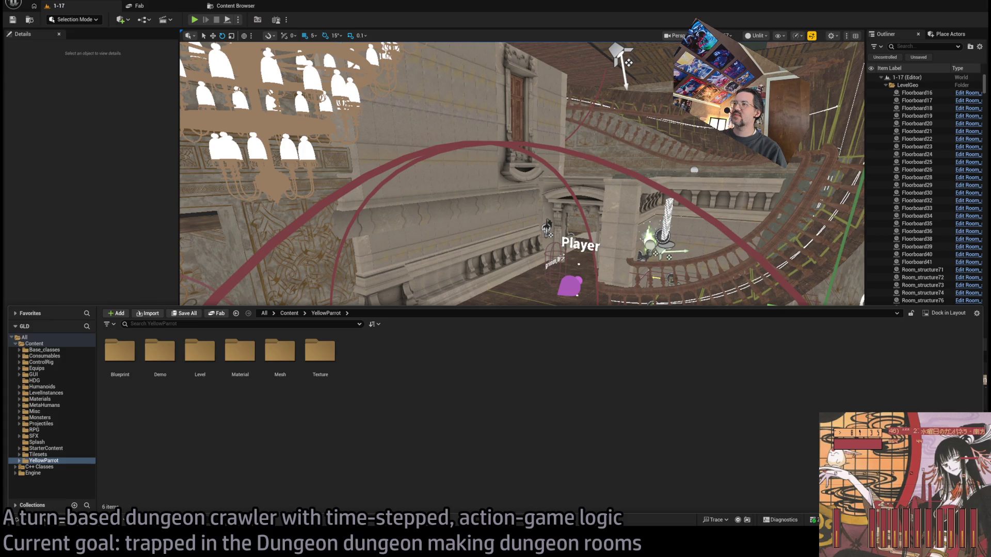
Step: Glance at an illustration, toggle the Content Drawer to reselect YellowParrot, then dismiss the drawer
{"action": "key", "text": "alt+Tab"}
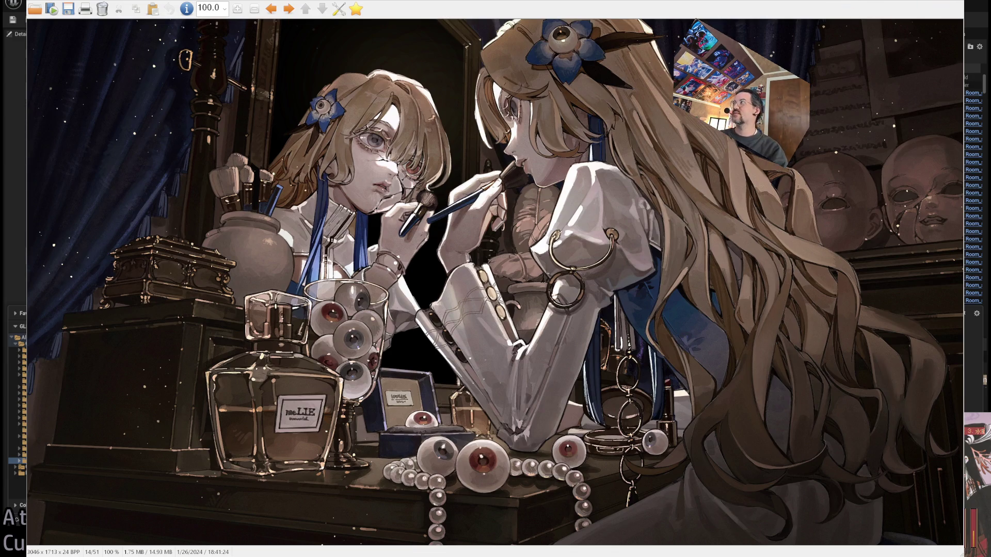
{"action": "key", "text": "Escape"}
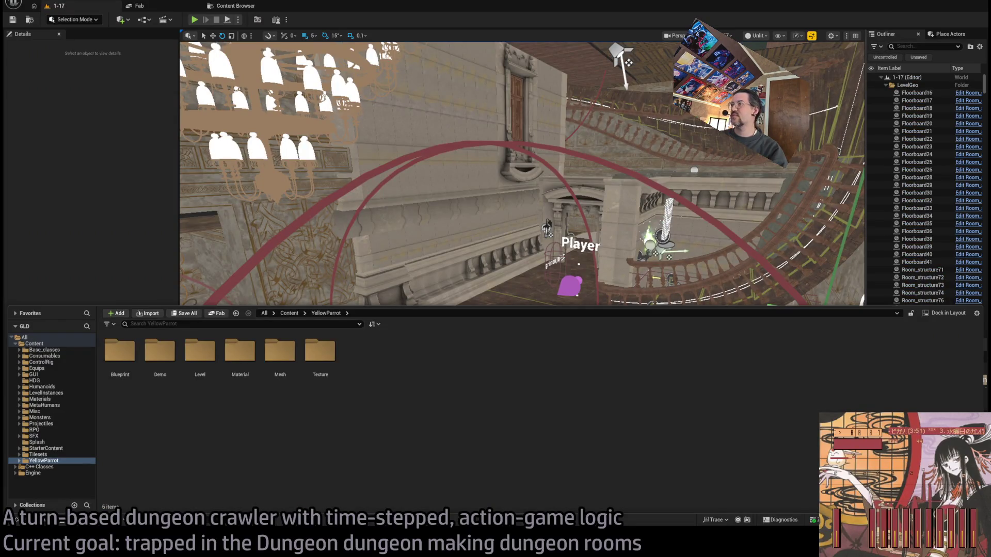
{"action": "key", "text": "ctrl+space"}
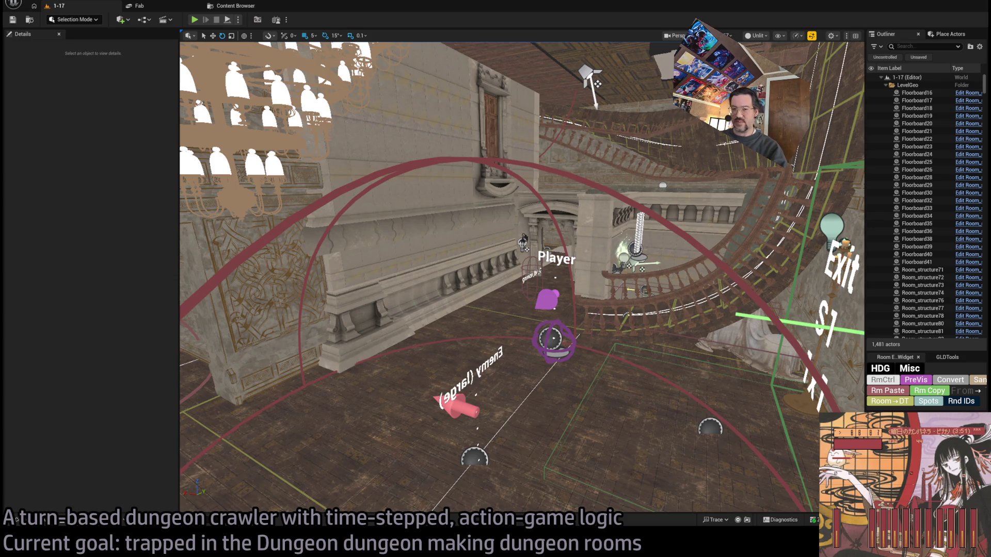
{"action": "key", "text": "ctrl+space"}
{"action": "left_click", "coordinate": [44, 460]}
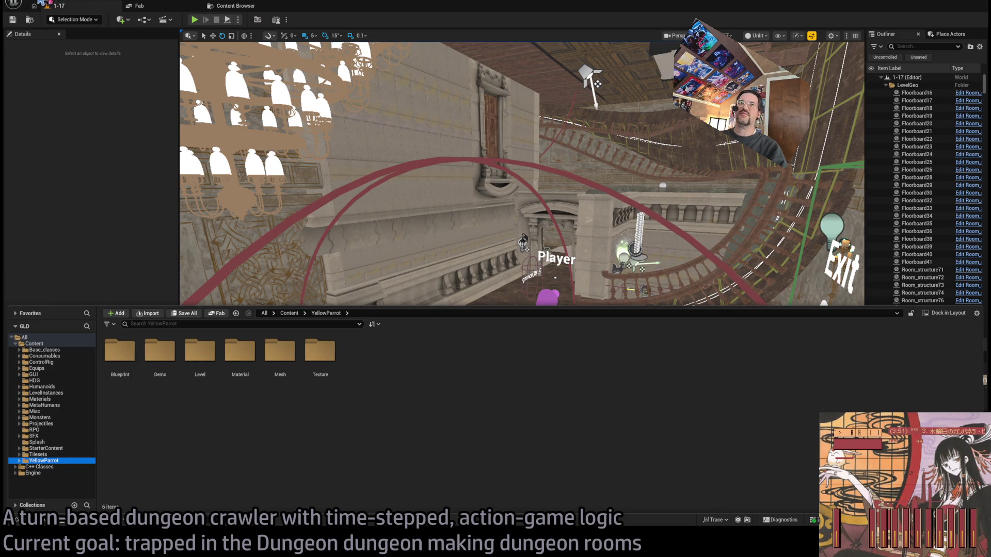
{"action": "left_click", "coordinate": [45, 4]}
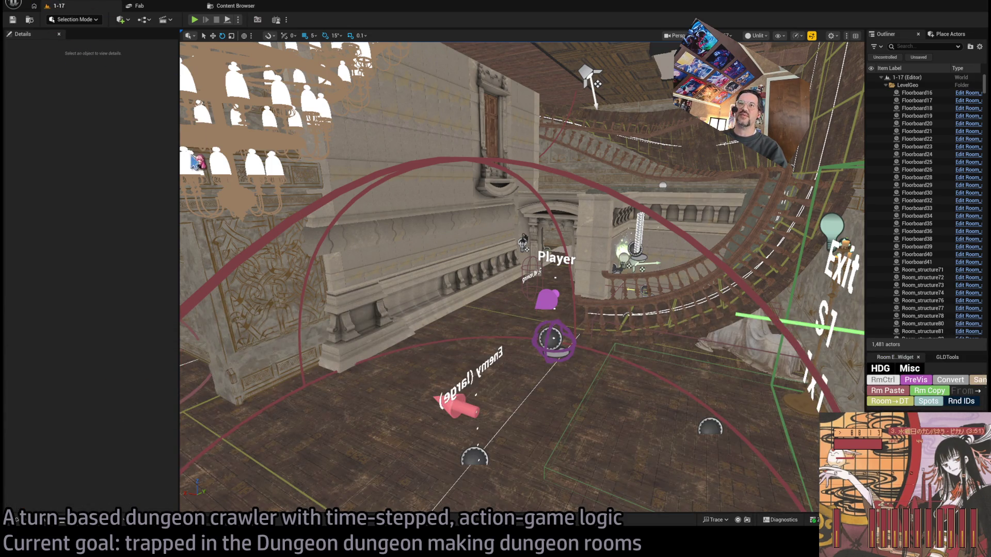
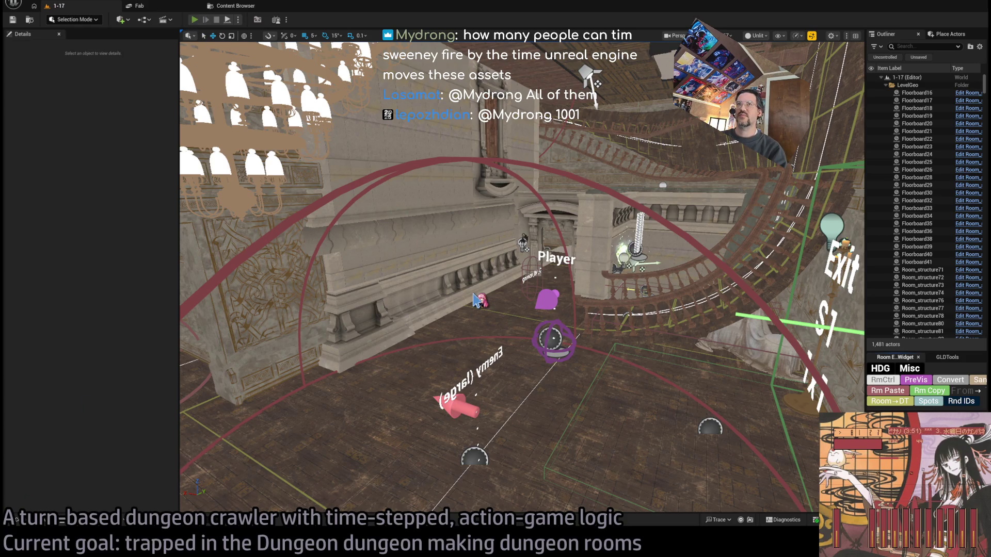
Step: Test-play the level, queuing, advancing and replaying a character action, then stop play
{"action": "key", "text": "alt+p"}
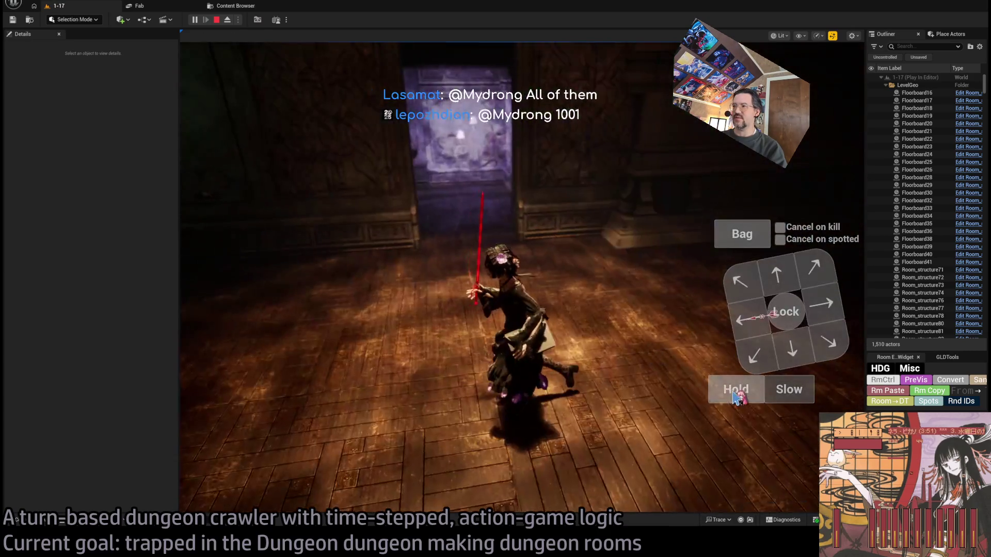
{"action": "left_click", "coordinate": [737, 394]}
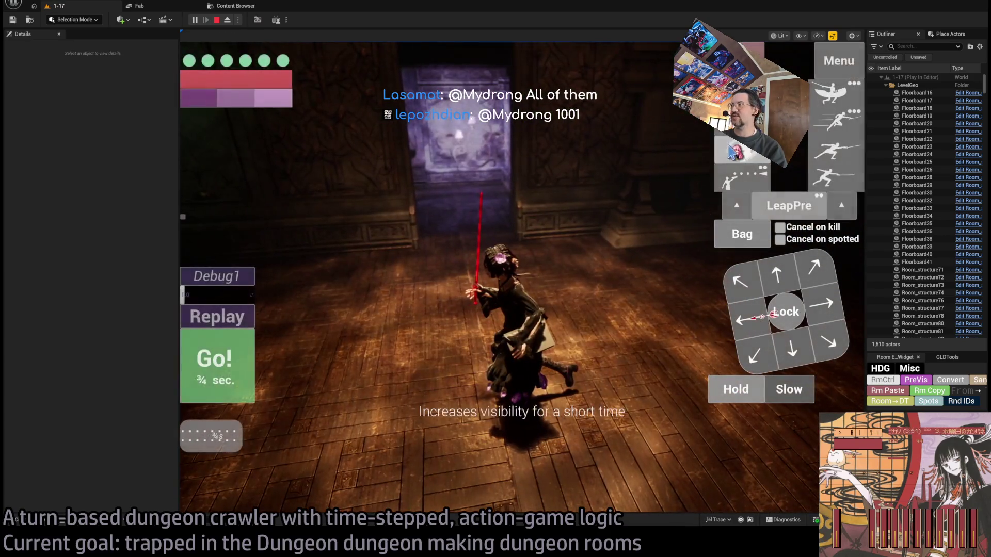
{"action": "left_click", "coordinate": [742, 153]}
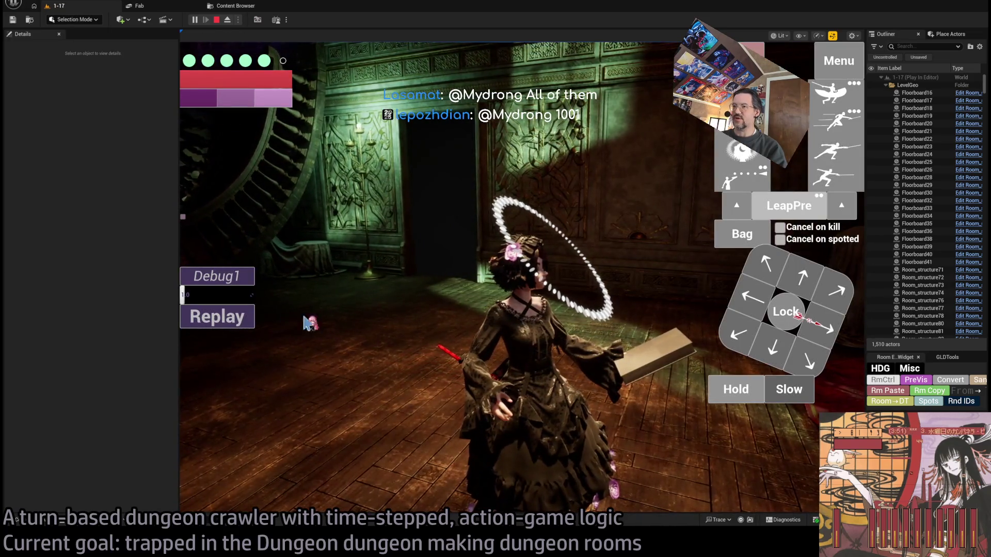
{"action": "left_click", "coordinate": [569, 336]}
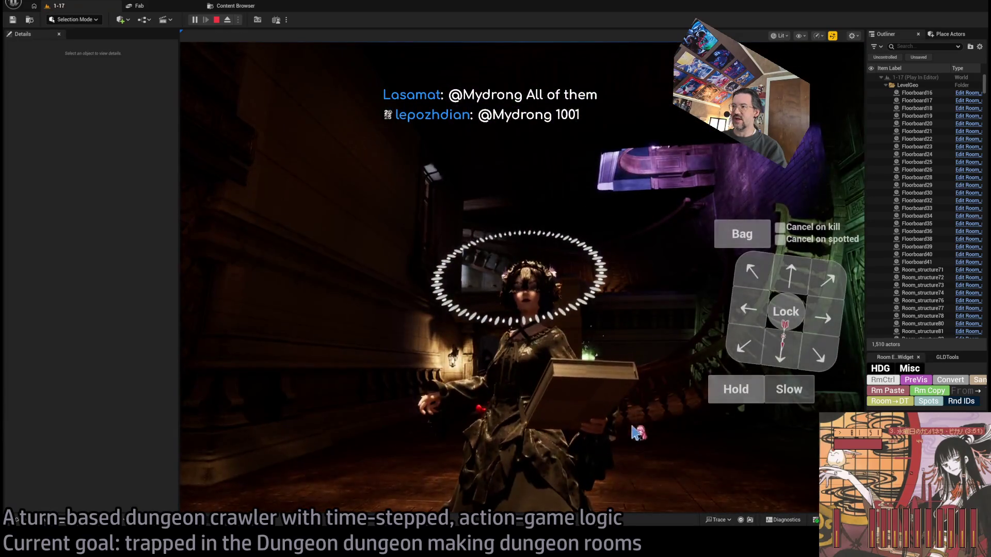
{"action": "left_click", "coordinate": [234, 323]}
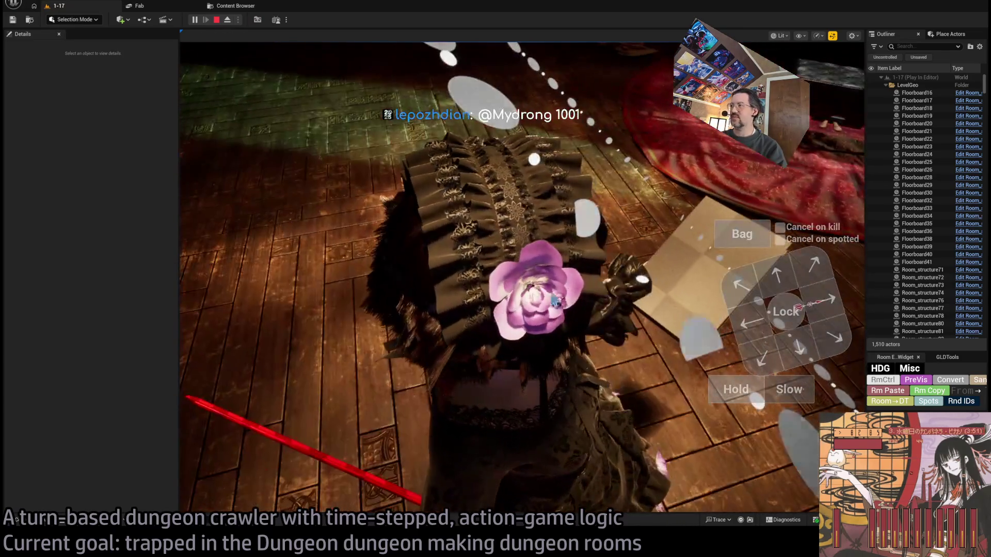
{"action": "key", "text": "Escape"}
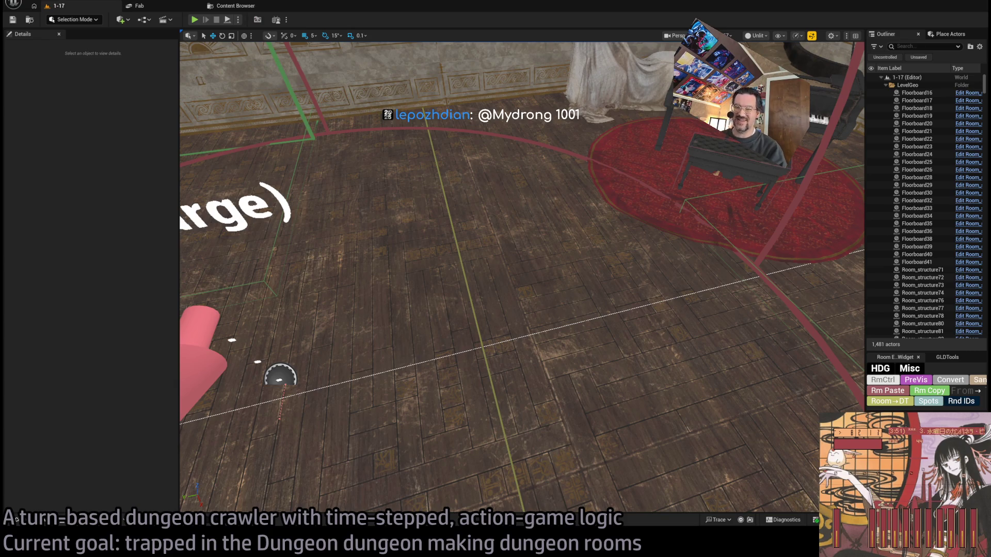
Step: Open L_YellowParrot from Content > Tilesets > YellowParrot > Level
{"action": "left_click", "coordinate": [17, 519]}
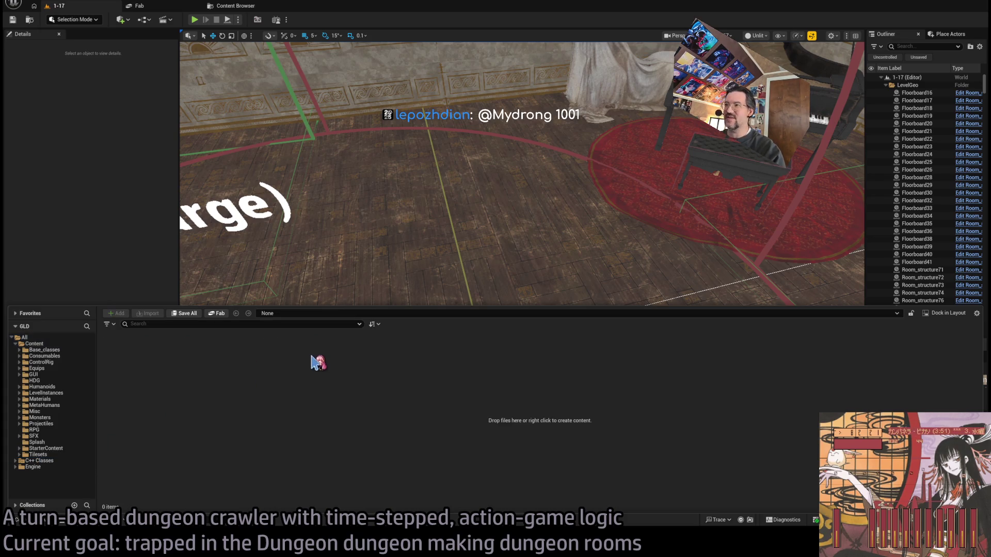
{"action": "left_click", "coordinate": [52, 455]}
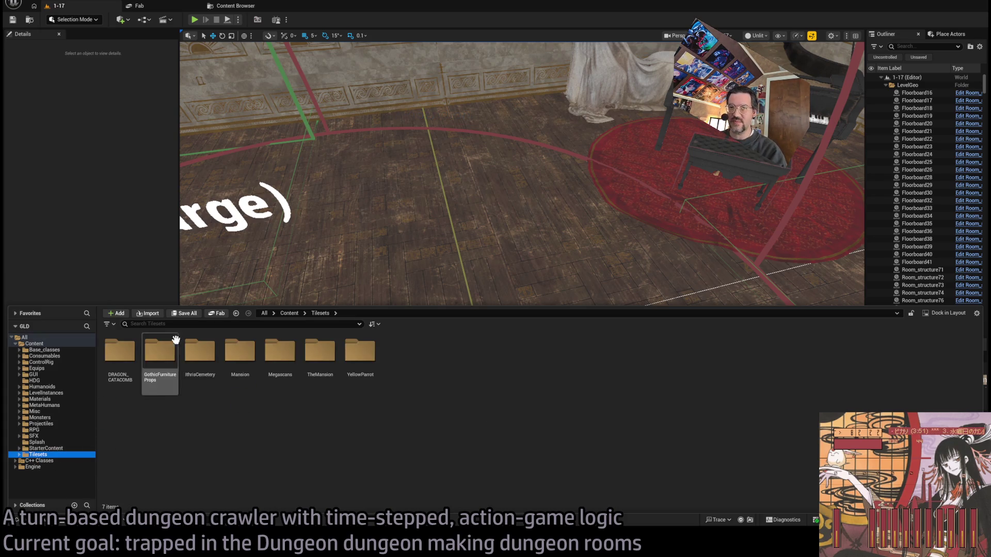
{"action": "double_click", "coordinate": [373, 375]}
{"action": "left_click", "coordinate": [205, 367]}
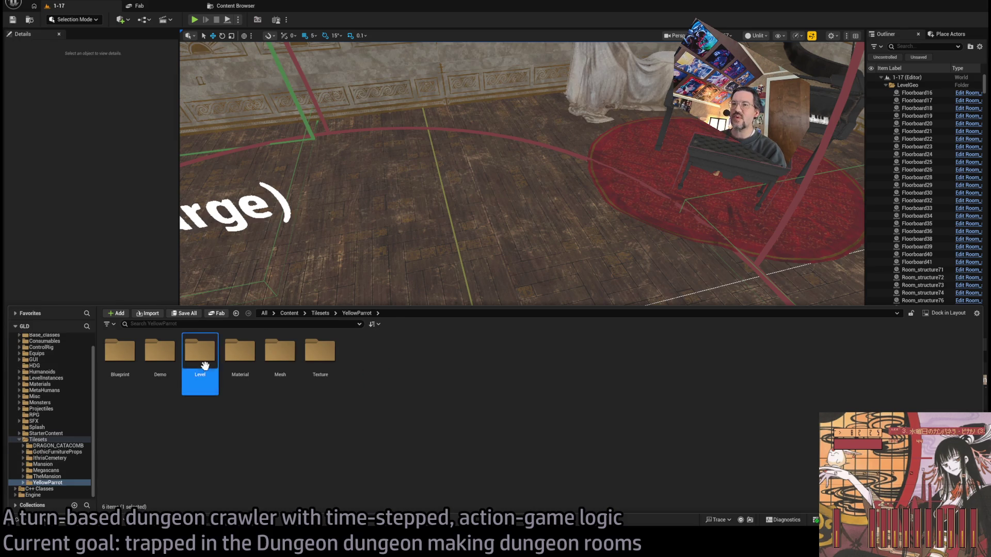
{"action": "double_click", "coordinate": [205, 366]}
{"action": "double_click", "coordinate": [203, 350]}
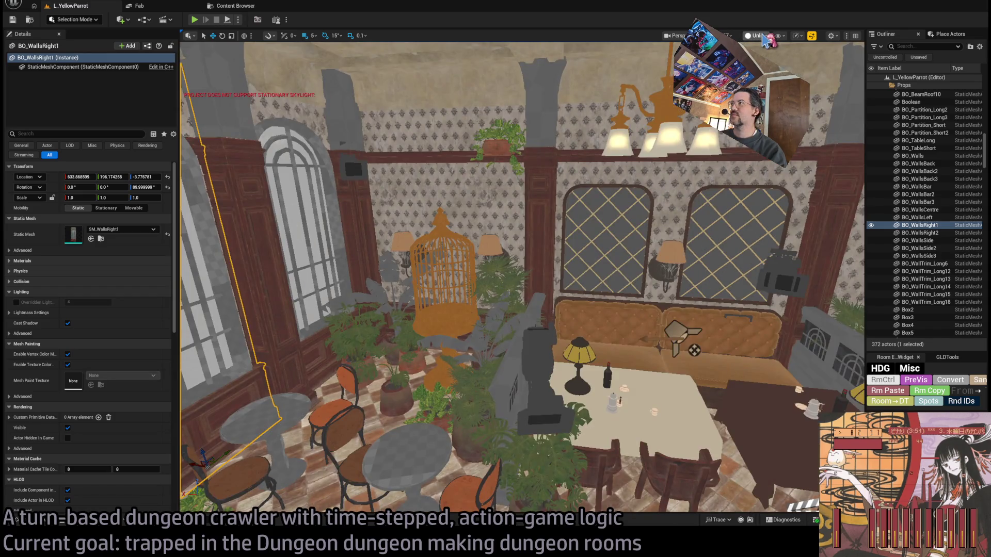
Step: Switch to Lit view, delete RectLight2 beside the chandelier, and show Place Actors
{"action": "key", "text": "alt+4"}
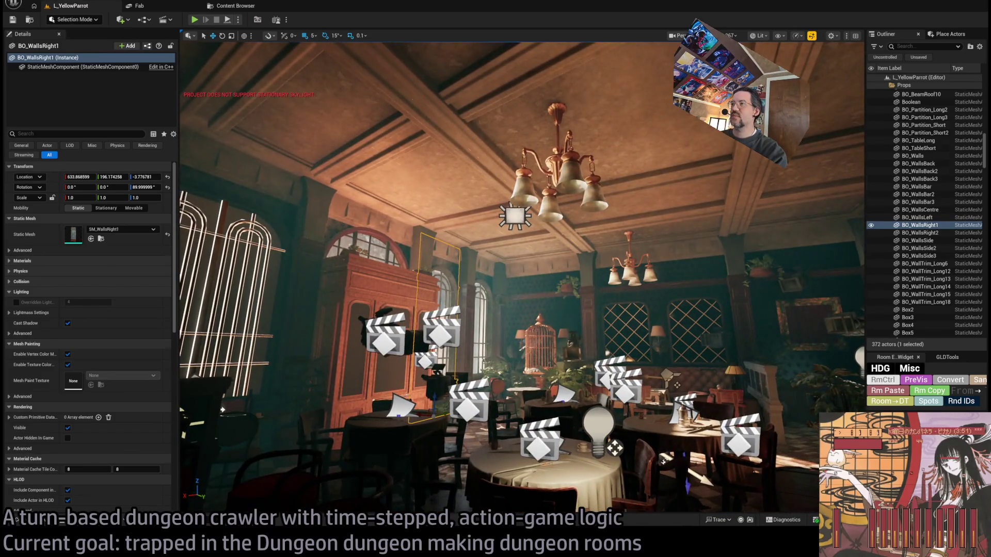
{"action": "left_click", "coordinate": [516, 219]}
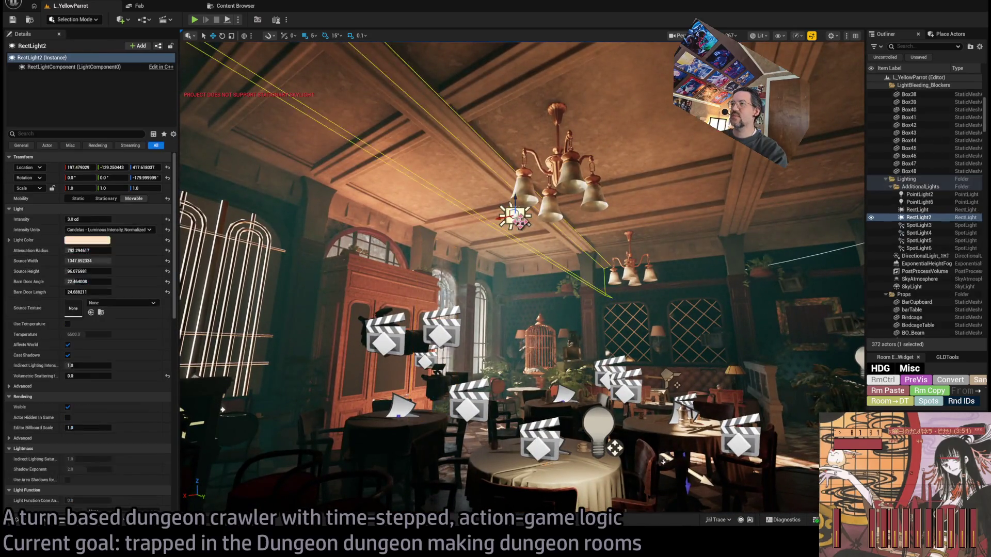
{"action": "key", "text": "Delete"}
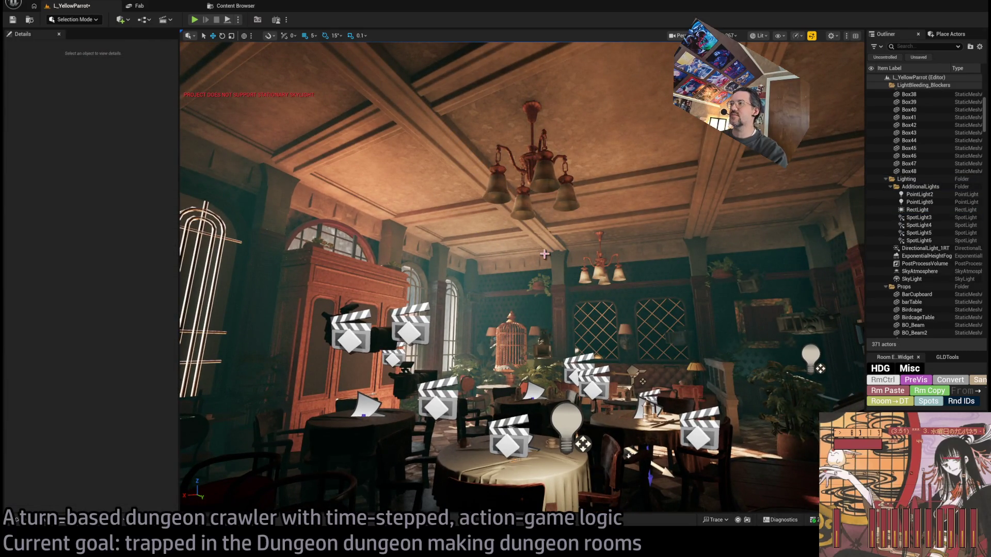
{"action": "key", "text": "ctrl+z"}
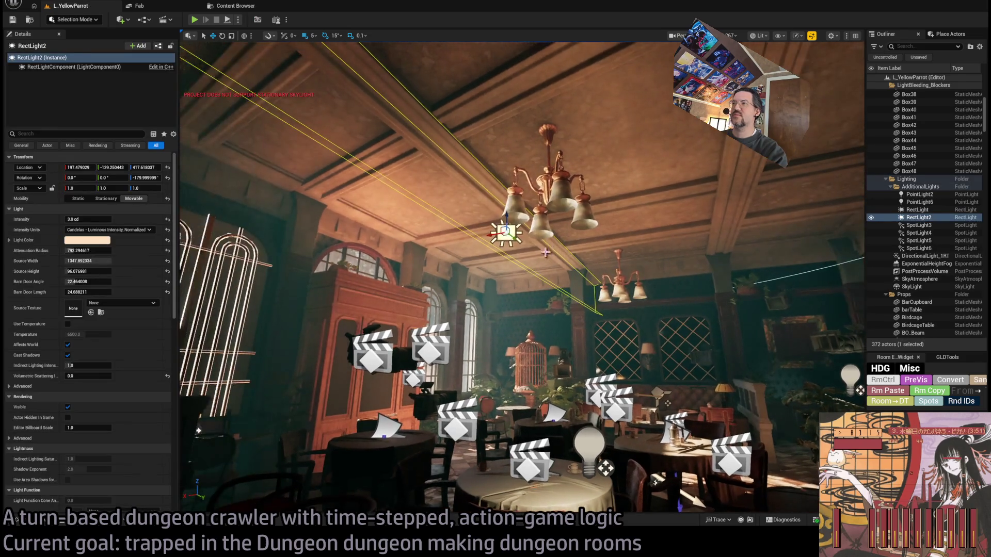
{"action": "key", "text": "Delete"}
{"action": "left_click", "coordinate": [950, 34]}
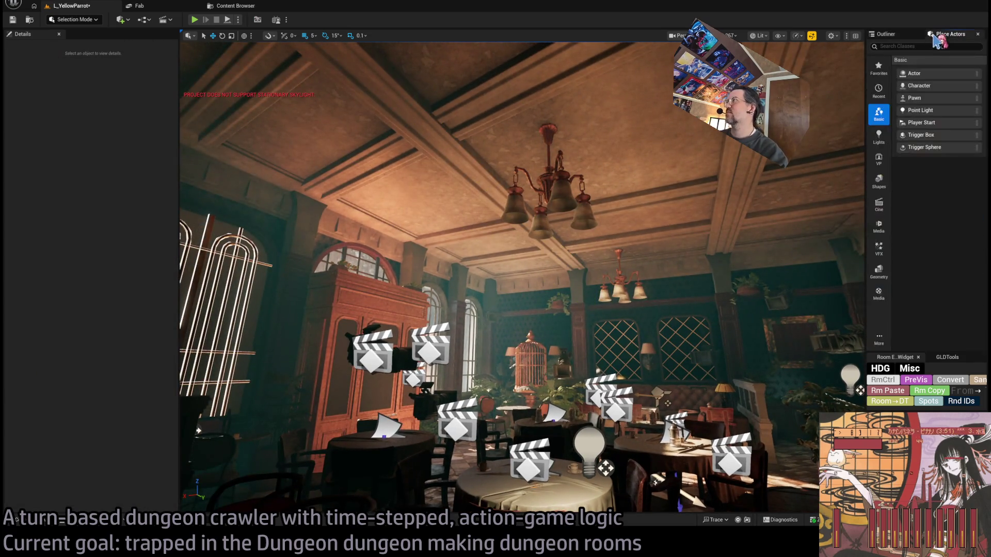
Step: Place a SpotLight inside the chandelier and set its source radius to 80
{"action": "type", "text": "spot"}
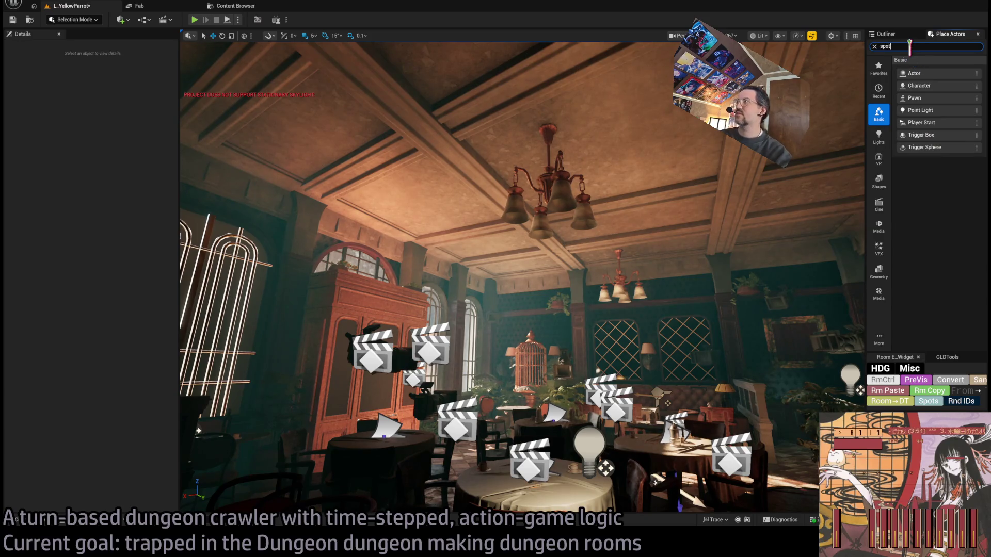
{"action": "mouse_move", "coordinate": [920, 77]}
{"action": "left_mouse_down"}
{"action": "mouse_move", "coordinate": [542, 408]}
{"action": "mouse_move", "coordinate": [544, 160]}
{"action": "left_mouse_up"}
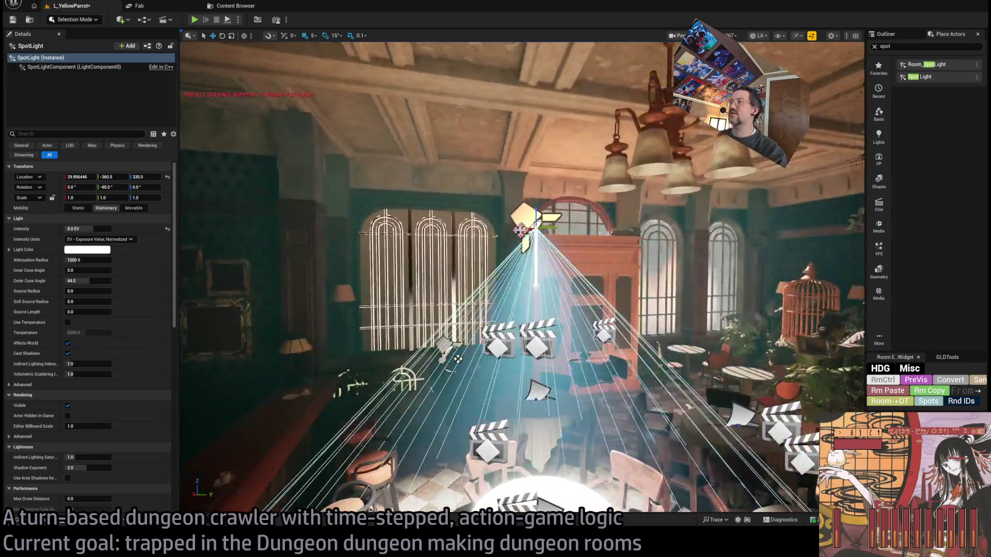
{"action": "mouse_move", "coordinate": [520, 231]}
{"action": "left_mouse_down"}
{"action": "mouse_move", "coordinate": [570, 181]}
{"action": "mouse_move", "coordinate": [611, 108]}
{"action": "mouse_move", "coordinate": [633, 98]}
{"action": "left_mouse_up"}
{"action": "mouse_move", "coordinate": [432, 359]}
{"action": "left_mouse_down"}
{"action": "mouse_move", "coordinate": [811, 361]}
{"action": "mouse_move", "coordinate": [829, 371]}
{"action": "mouse_move", "coordinate": [390, 302]}
{"action": "mouse_move", "coordinate": [337, 459]}
{"action": "left_mouse_up"}
{"action": "left_click_drag", "start_coordinate": [539, 124], "coordinate": [578, 126]}
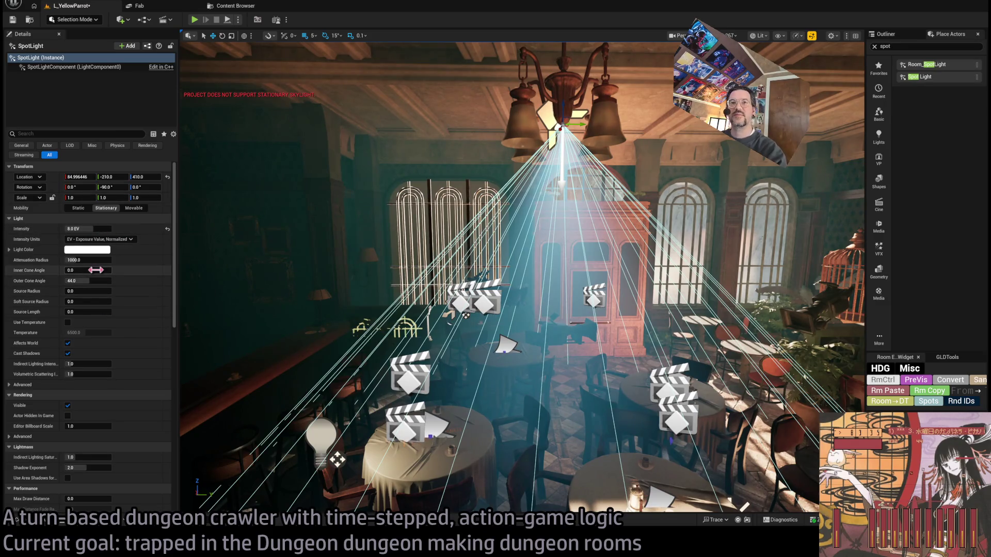
{"action": "left_click_drag", "start_coordinate": [88, 291], "coordinate": [104, 291]}
{"action": "type", "text": "80"}
{"action": "key", "text": "Return"}
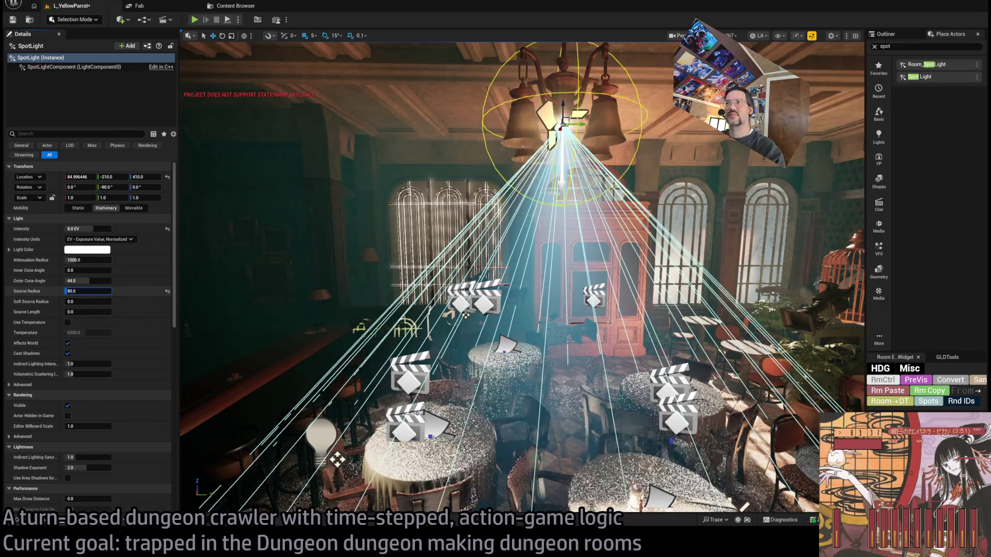
Step: Enable Use Temperature on the spot light and set Temperature to 2800
{"action": "mouse_move", "coordinate": [392, 269]}
{"action": "left_mouse_down"}
{"action": "mouse_move", "coordinate": [438, 309]}
{"action": "mouse_move", "coordinate": [438, 361]}
{"action": "left_mouse_up"}
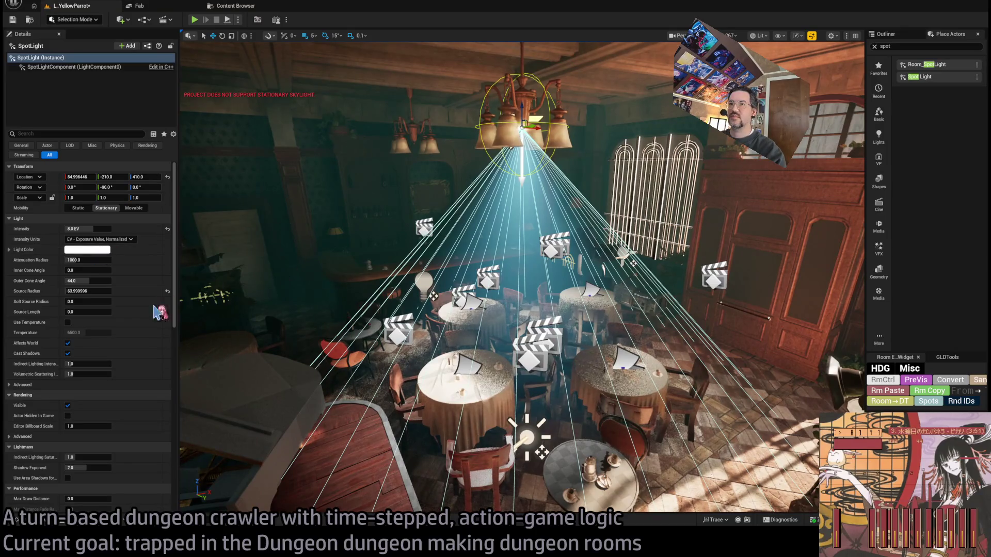
{"action": "left_click", "coordinate": [68, 322]}
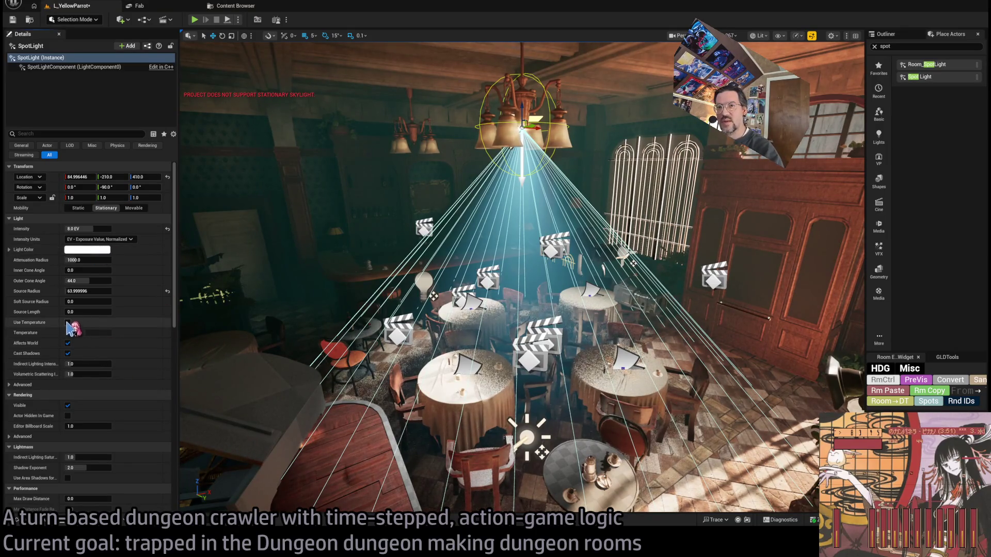
{"action": "left_click", "coordinate": [89, 332]}
{"action": "type", "text": "2800"}
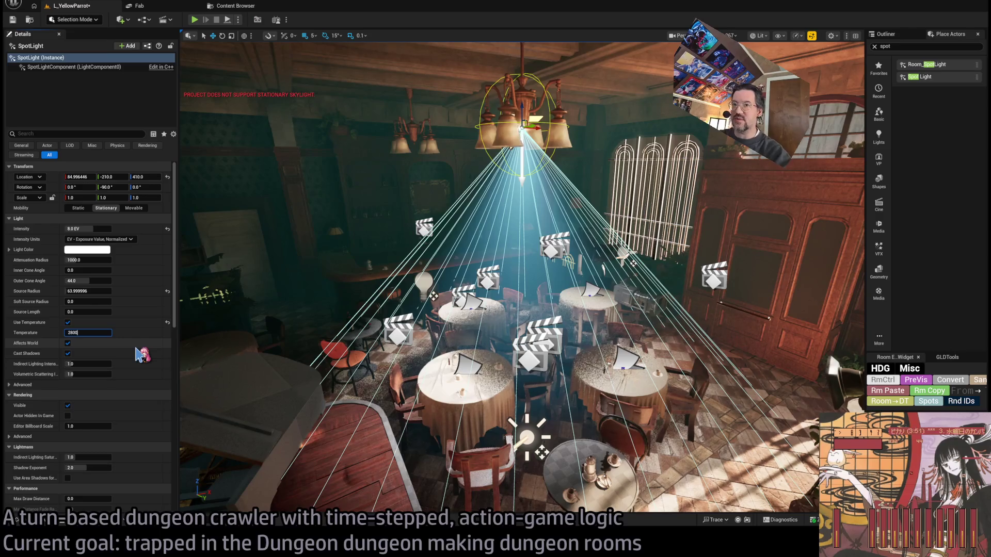
{"action": "key", "text": "Return"}
Step: Turn the view toward the chandelier and reselect its spot light
{"action": "left_click_drag", "start_coordinate": [361, 335], "coordinate": [402, 325]}
{"action": "left_click_drag", "start_coordinate": [511, 260], "coordinate": [526, 268]}
{"action": "left_click", "coordinate": [614, 289]}
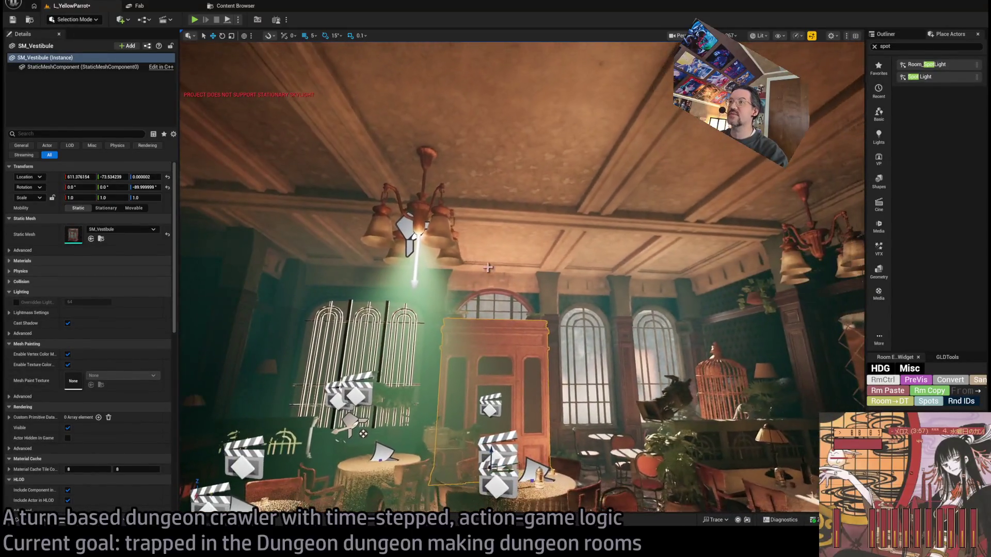
{"action": "left_click", "coordinate": [426, 243]}
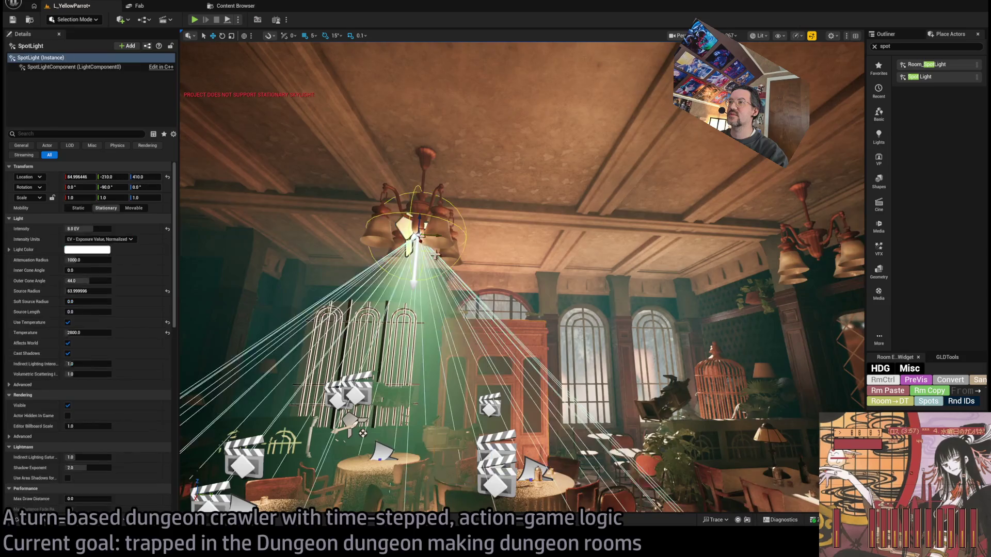
Step: Duplicate the spot light onto the right chandelier as SpotLight2 and tilt it -30° toward the booth
{"action": "left_click_drag", "start_coordinate": [349, 222], "coordinate": [681, 271], "text": "alt"}
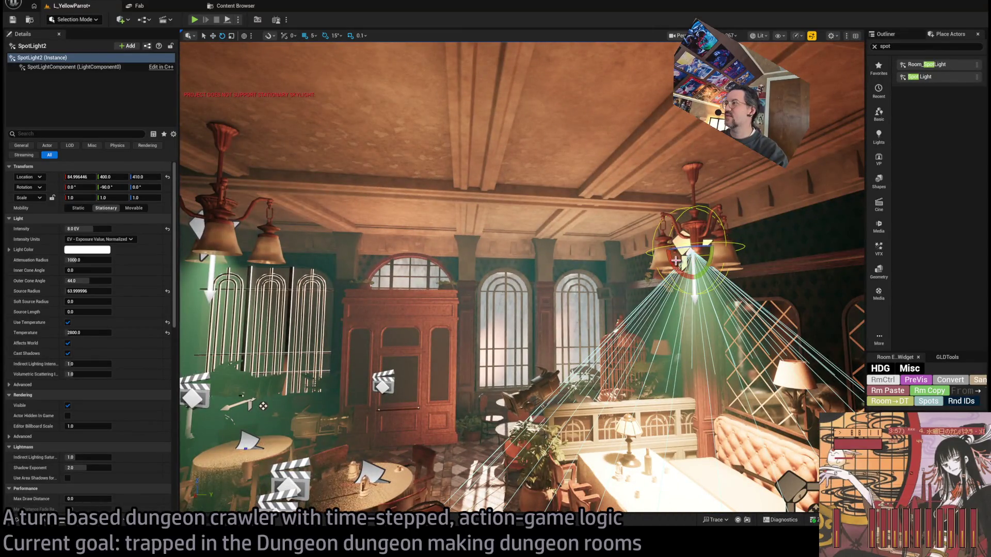
{"action": "left_click_drag", "start_coordinate": [675, 260], "coordinate": [691, 247]}
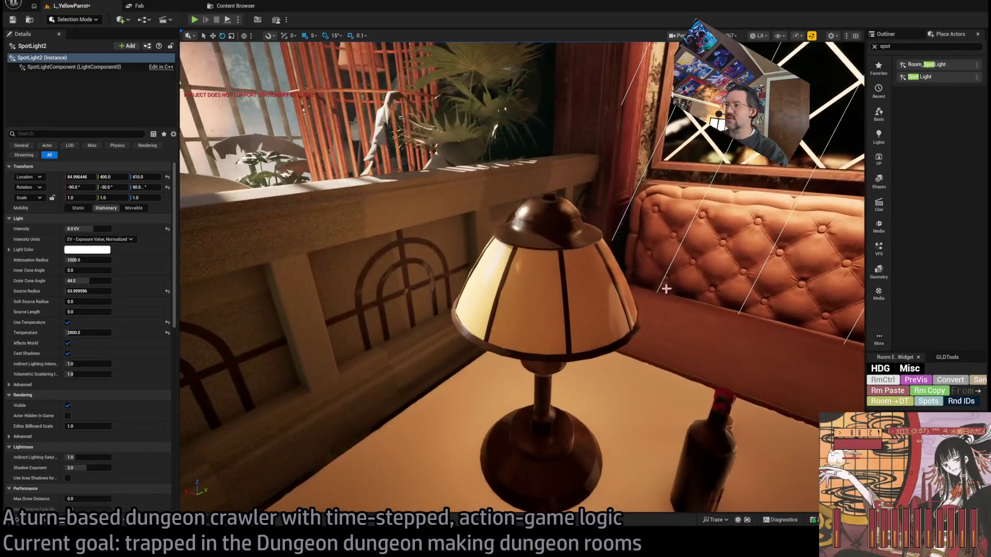
{"action": "left_click", "coordinate": [565, 284]}
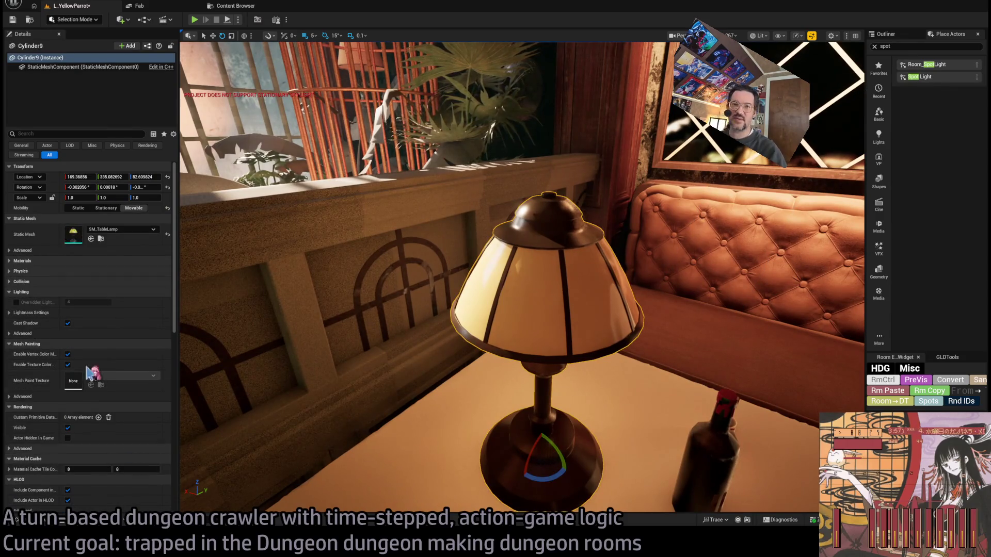
Step: Tick Enable Nanite Support on SM_TableLamp and go back to L_YellowParrot
{"action": "key", "text": "ctrl+e"}
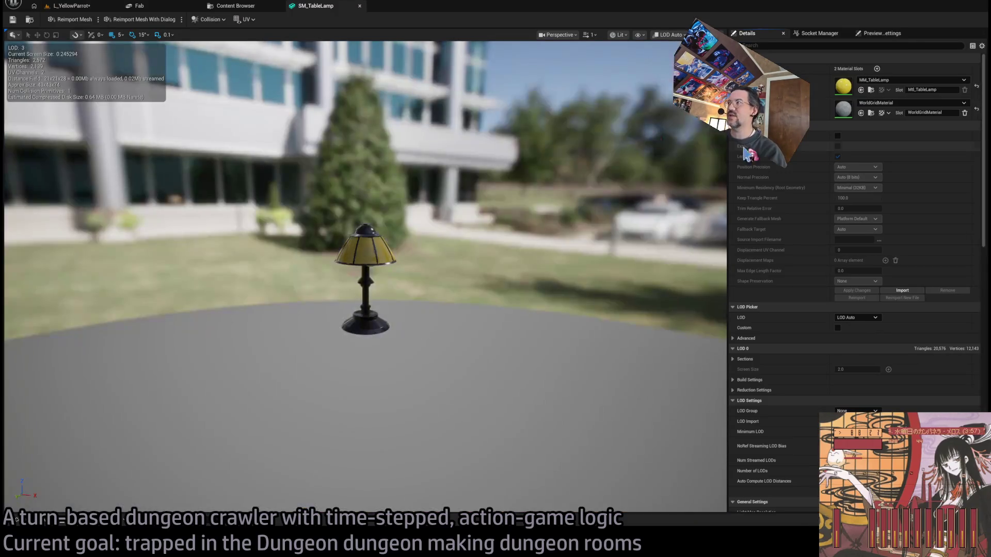
{"action": "left_click", "coordinate": [837, 136]}
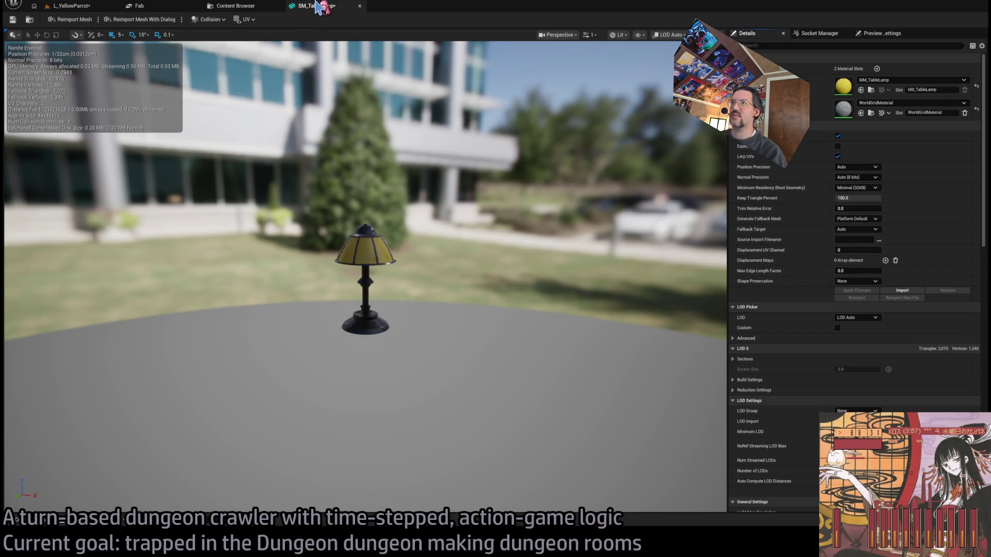
{"action": "left_click", "coordinate": [72, 6]}
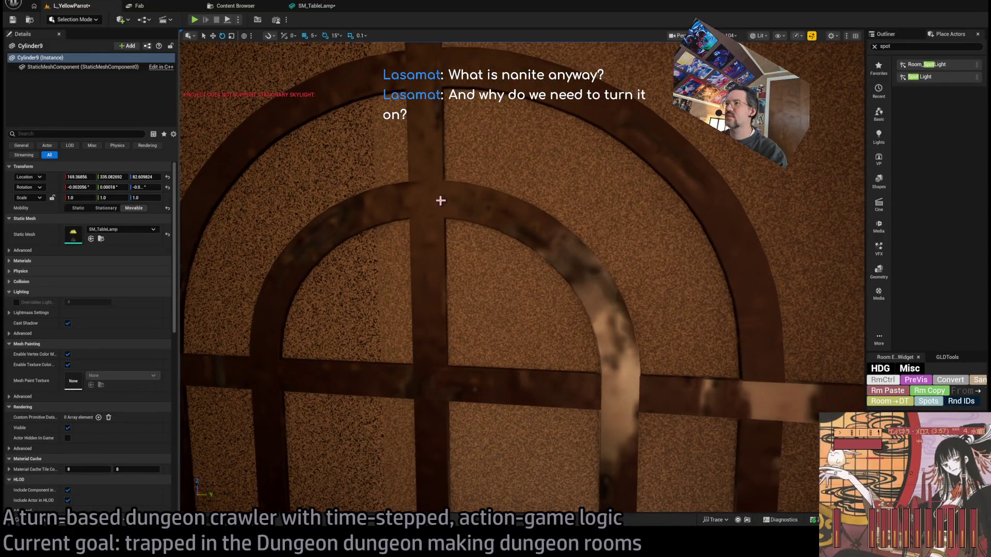
Step: Frame the partition railing, open its SM_Partition_Long mesh, then go back to L_YellowParrot
{"action": "left_click", "coordinate": [440, 201]}
{"action": "key", "text": "f"}
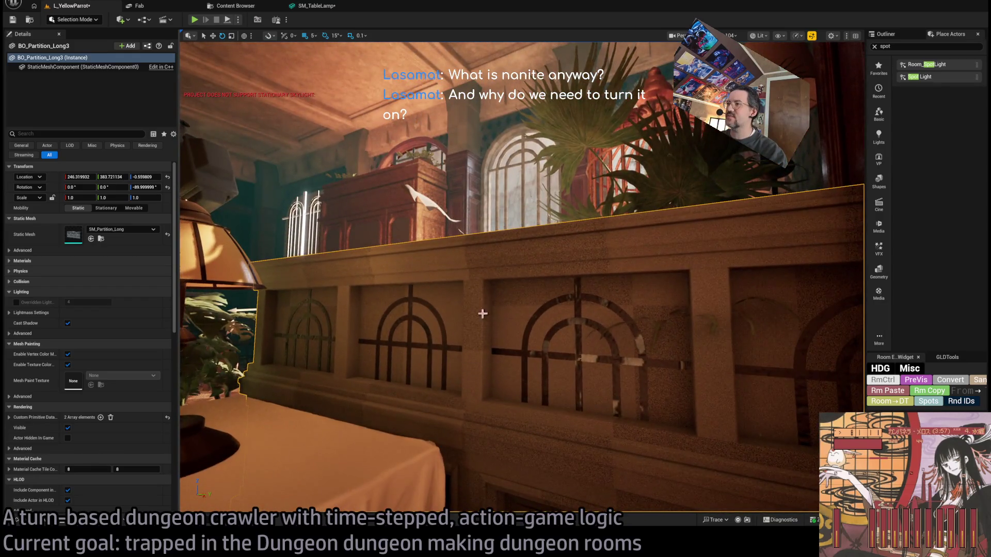
{"action": "left_click_drag", "start_coordinate": [480, 333], "coordinate": [358, 247]}
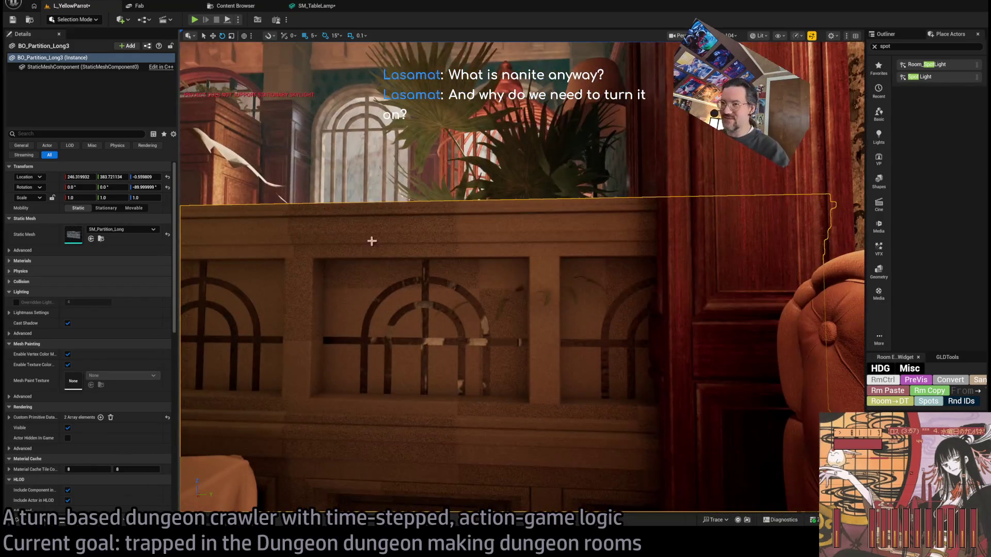
{"action": "double_click", "coordinate": [73, 234]}
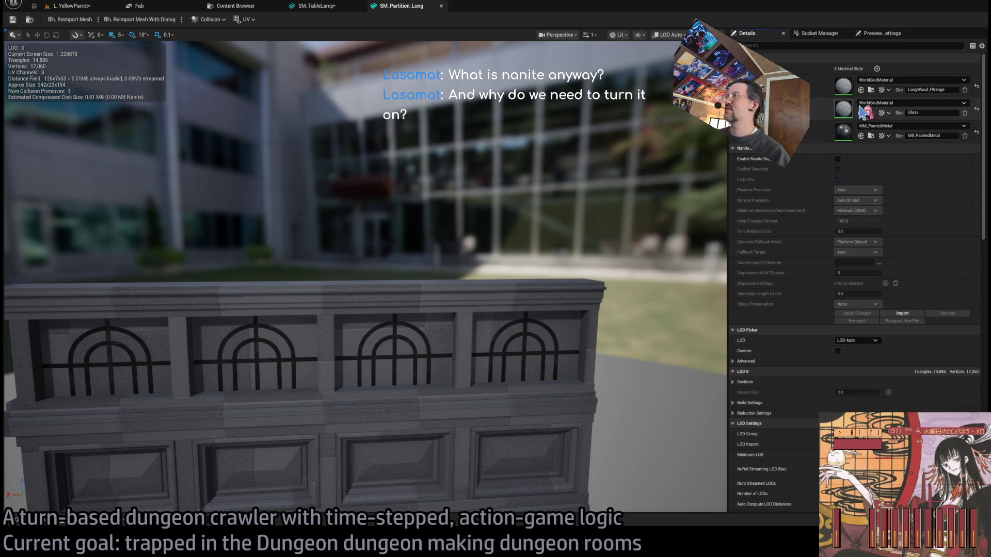
{"action": "left_click", "coordinate": [52, 522]}
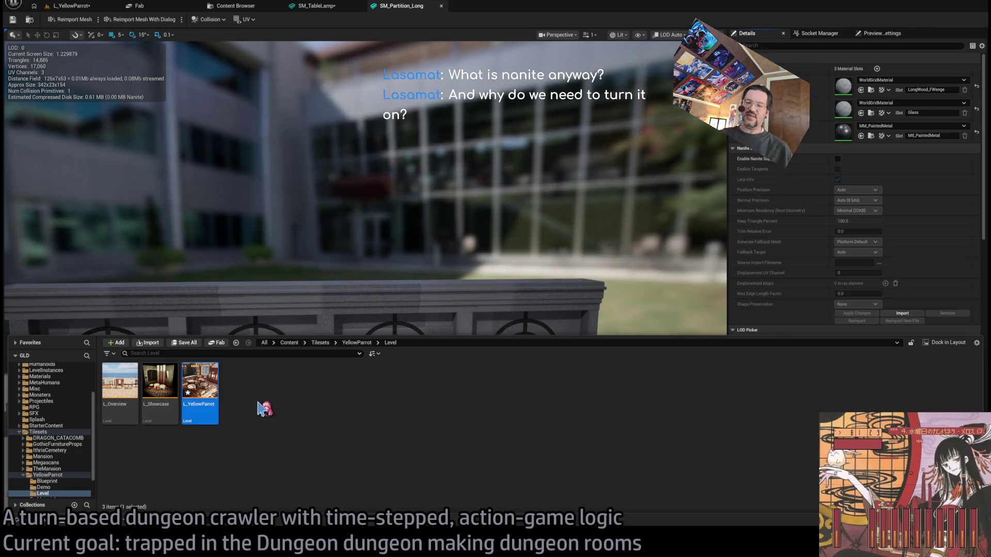
{"action": "left_click", "coordinate": [72, 6]}
{"action": "left_click_drag", "start_coordinate": [409, 248], "coordinate": [409, 247]}
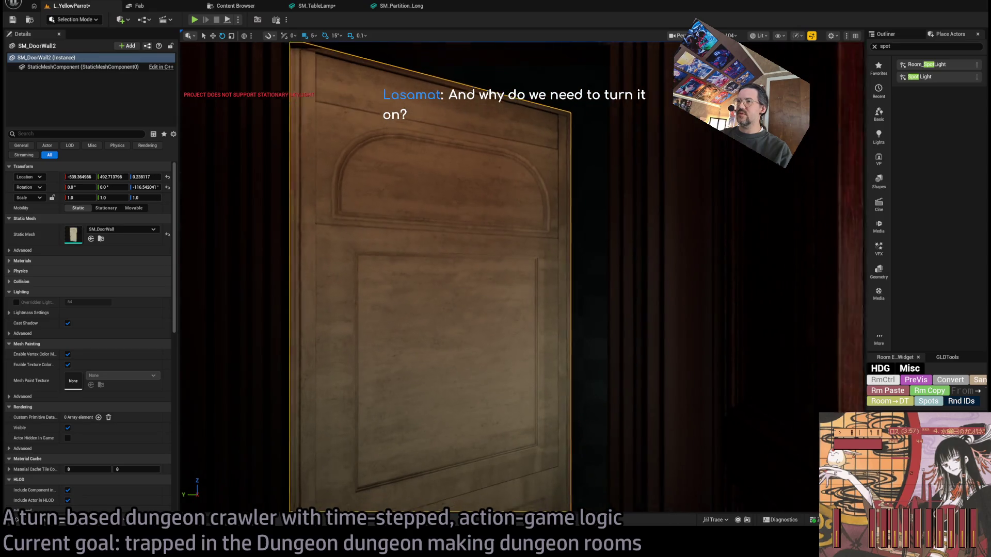
Step: Open SM_DoorWall from the door, then close the SM_DoorWall, SM_Partition_Long and SM_TableLamp tabs
{"action": "left_click", "coordinate": [428, 275]}
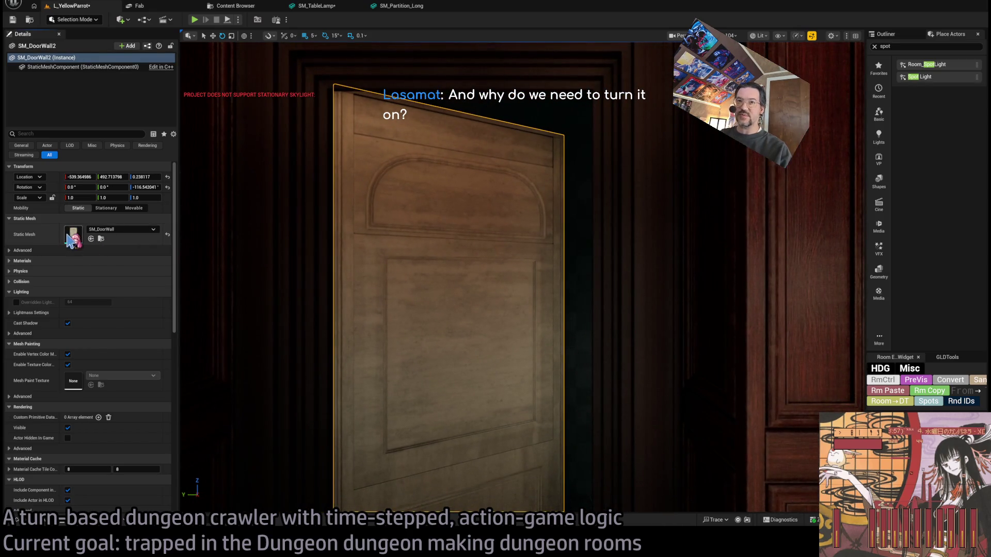
{"action": "double_click", "coordinate": [428, 274]}
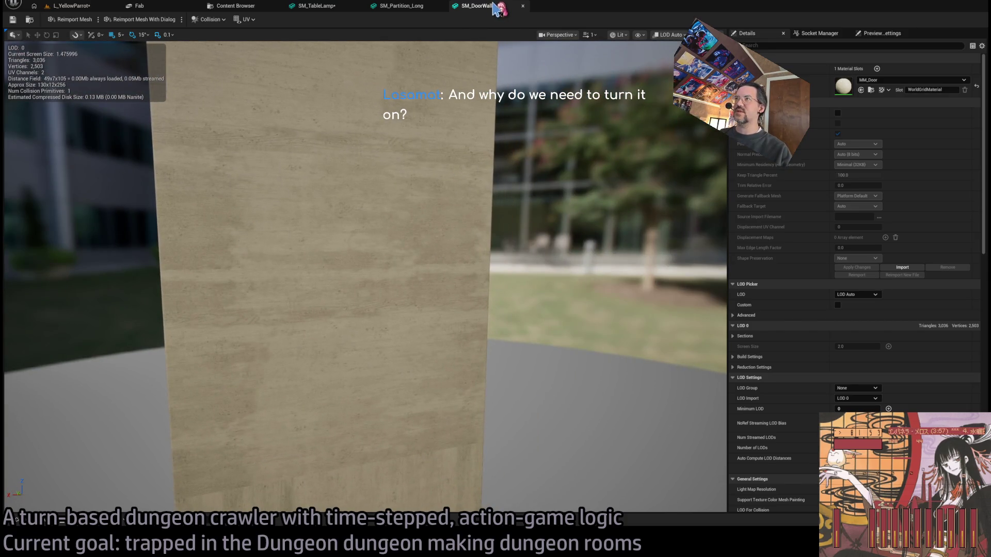
{"action": "left_click", "coordinate": [523, 5]}
{"action": "left_click", "coordinate": [441, 6]}
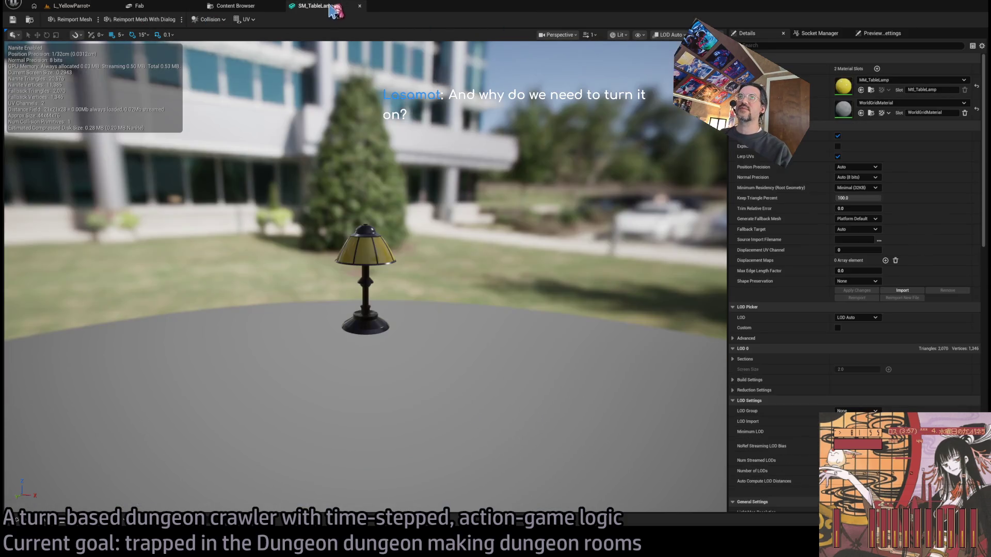
{"action": "left_click", "coordinate": [359, 6]}
{"action": "left_click", "coordinate": [72, 5]}
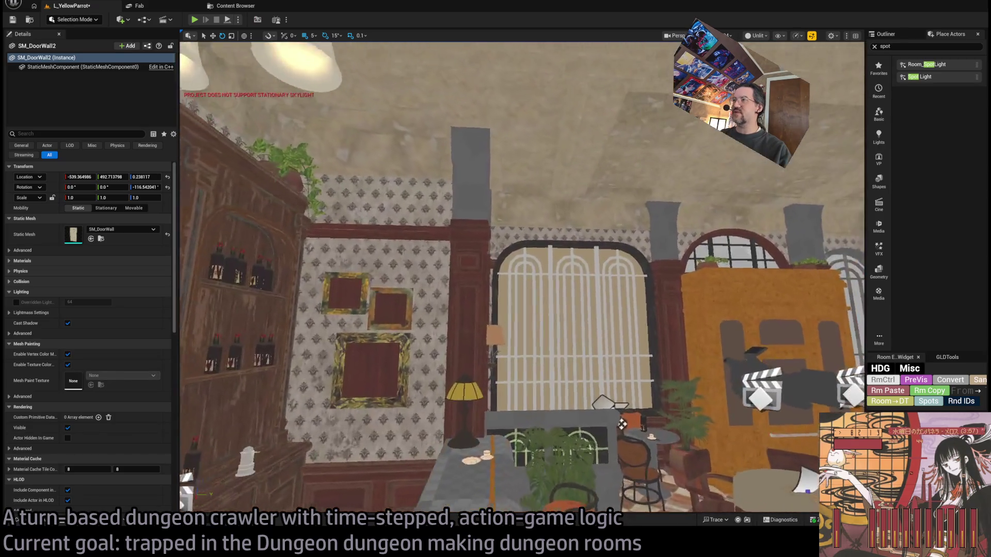
Step: View the bar and birdcage, then open level 1-17 and browse the YellowParrot folder
{"action": "key", "text": "ctrl+z"}
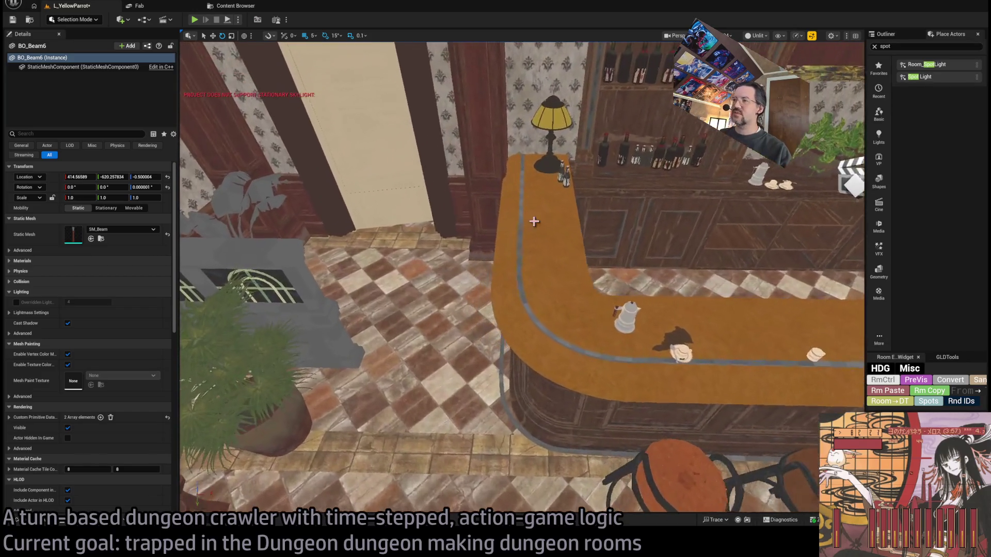
{"action": "left_click", "coordinate": [525, 288]}
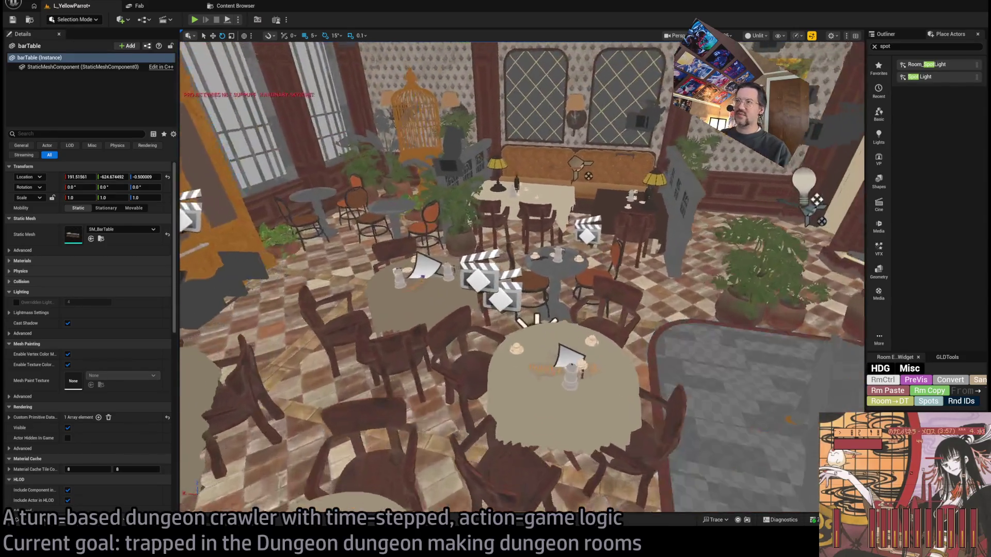
{"action": "left_click_drag", "start_coordinate": [408, 275], "coordinate": [408, 275]}
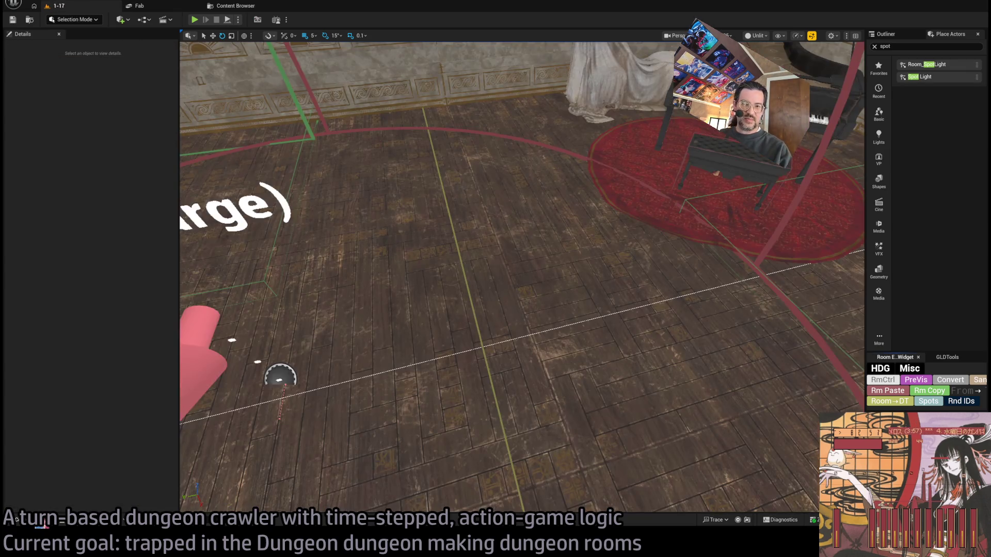
{"action": "left_click", "coordinate": [43, 522]}
{"action": "left_click", "coordinate": [54, 446]}
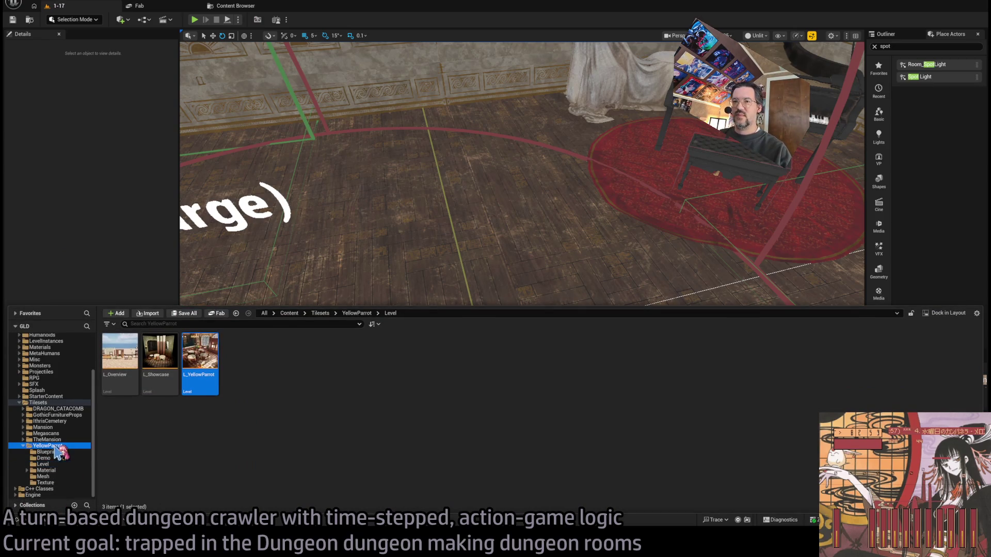